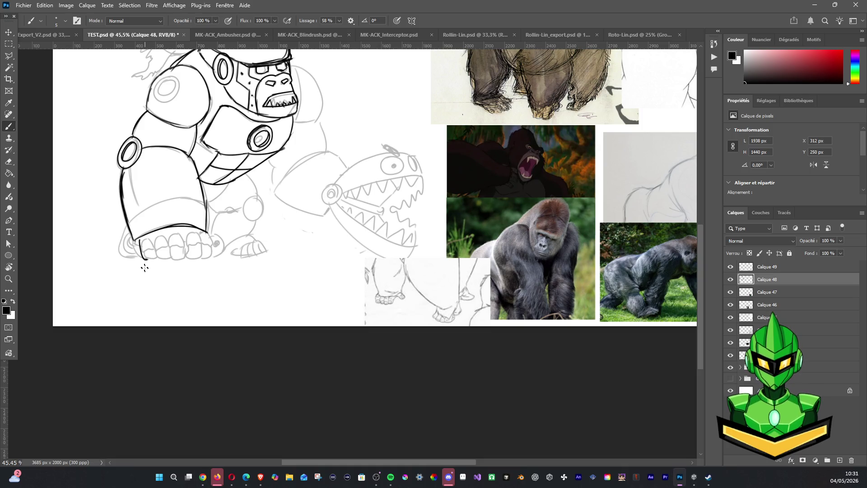
# Ink the first knuckle contour on the gorilla's fist, undoing and redrawing until it sits cleanly
pyautogui.moveTo(145, 244); pyautogui.dragTo(156, 260)
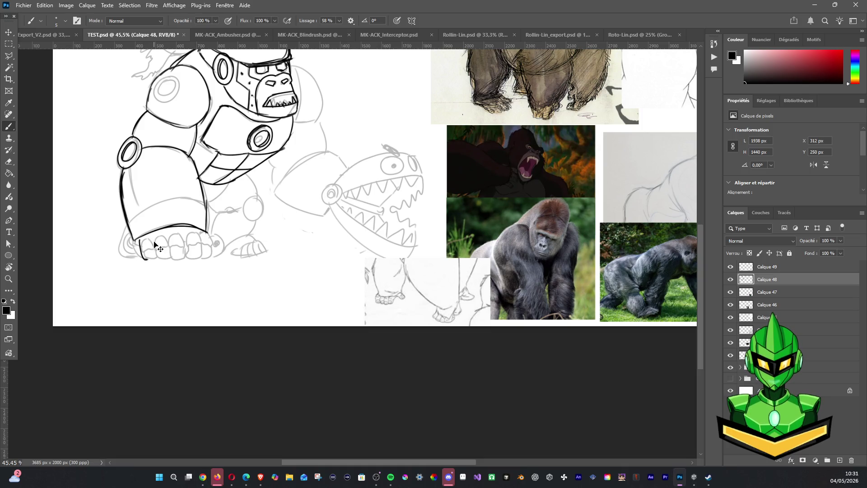
pyautogui.hotkey('ctrl', 'z')
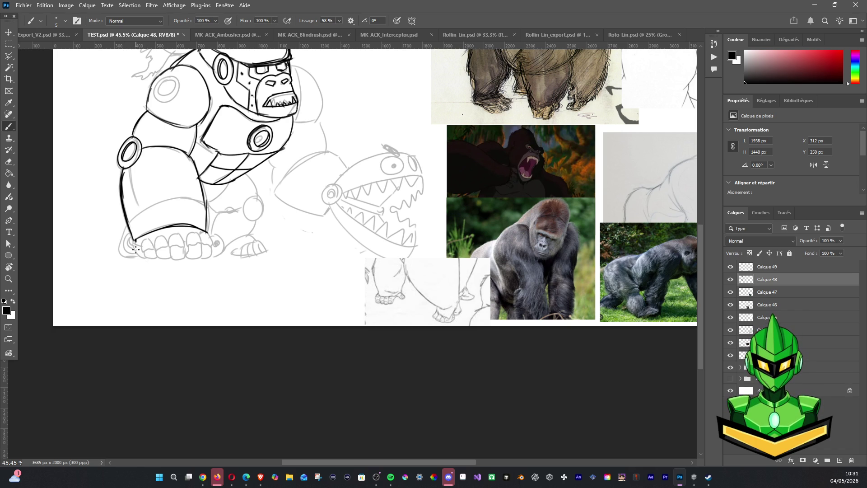
pyautogui.moveTo(135, 245); pyautogui.dragTo(155, 268)
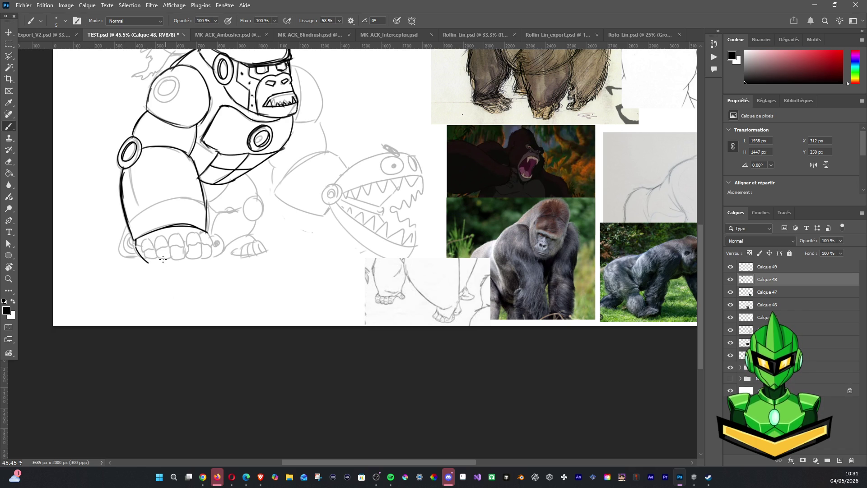
pyautogui.hotkey('ctrl', 'z')
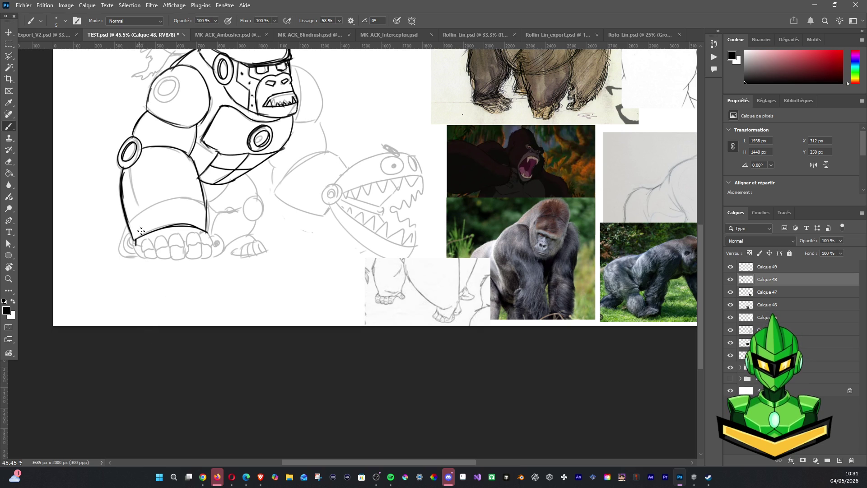
pyautogui.moveTo(139, 239); pyautogui.dragTo(143, 253)
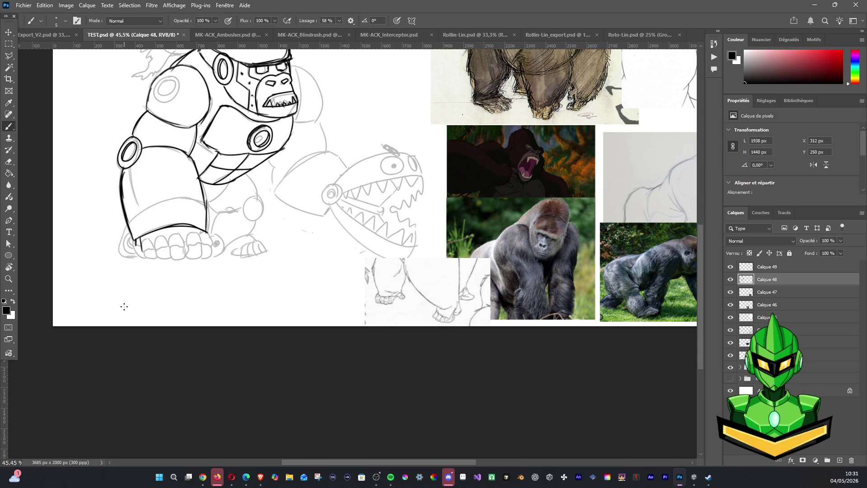
pyautogui.moveTo(139, 236); pyautogui.dragTo(153, 259)
pyautogui.hotkey('ctrl', 'z')
pyautogui.hotkey('ctrl', 'z')
pyautogui.moveTo(143, 244)
pyautogui.mouseDown()
pyautogui.moveTo(145, 257)
pyautogui.moveTo(157, 261)
pyautogui.moveTo(151, 253)
pyautogui.mouseUp()
pyautogui.hotkey('ctrl', 'z')
# Ink the curved finger outlines across the knuckles and the leftmost knuckle's left and bottom edge
pyautogui.moveTo(178, 228); pyautogui.dragTo(160, 235)
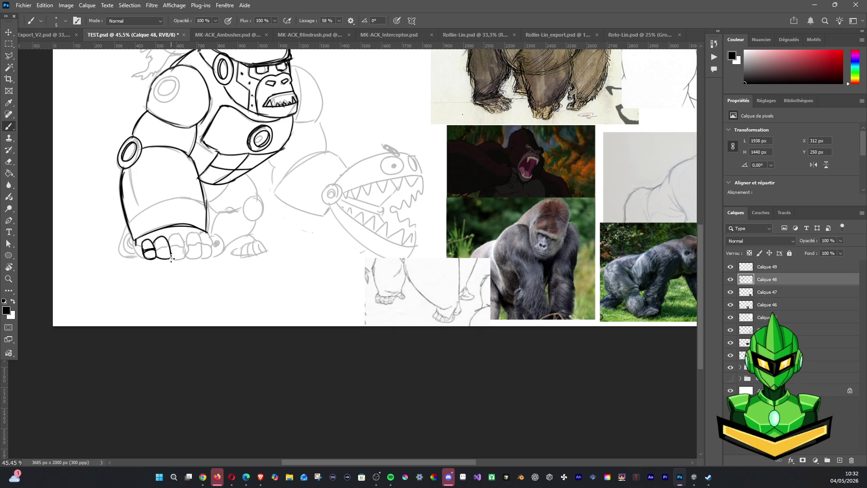
pyautogui.moveTo(153, 249)
pyautogui.mouseDown()
pyautogui.moveTo(187, 236)
pyautogui.moveTo(180, 262)
pyautogui.moveTo(175, 232)
pyautogui.moveTo(186, 237)
pyautogui.moveTo(169, 261)
pyautogui.moveTo(172, 245)
pyautogui.moveTo(203, 241)
pyautogui.moveTo(202, 257)
pyautogui.moveTo(188, 263)
pyautogui.mouseUp()
pyautogui.hotkey('ctrl', 'z')
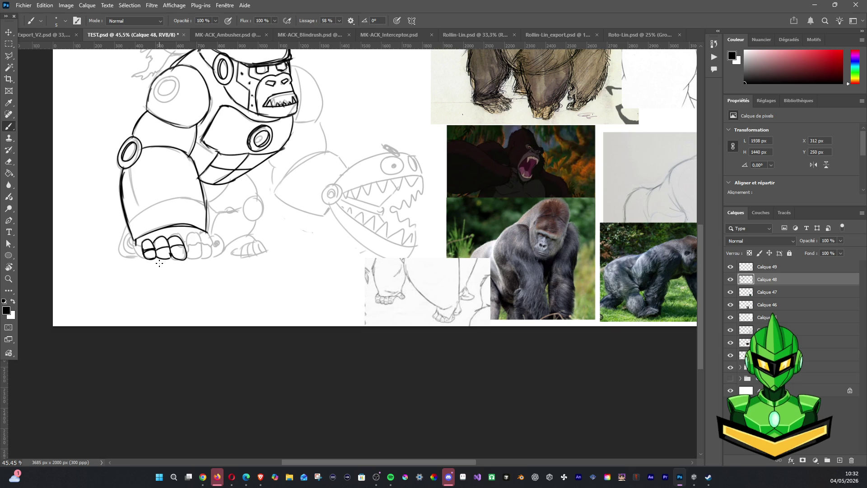
pyautogui.moveTo(183, 241)
pyautogui.mouseDown()
pyautogui.moveTo(200, 248)
pyautogui.moveTo(197, 260)
pyautogui.mouseUp()
pyautogui.hotkey('ctrl', 'z')
pyautogui.moveTo(137, 241); pyautogui.dragTo(145, 259)
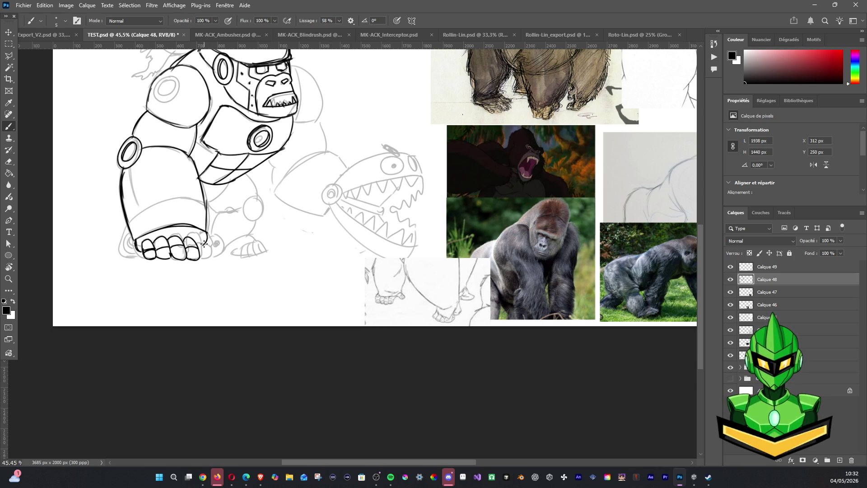
# Ink the fist's right side and the rounded last finger, discarding a stray stroke beside it
pyautogui.moveTo(207, 225); pyautogui.dragTo(205, 234)
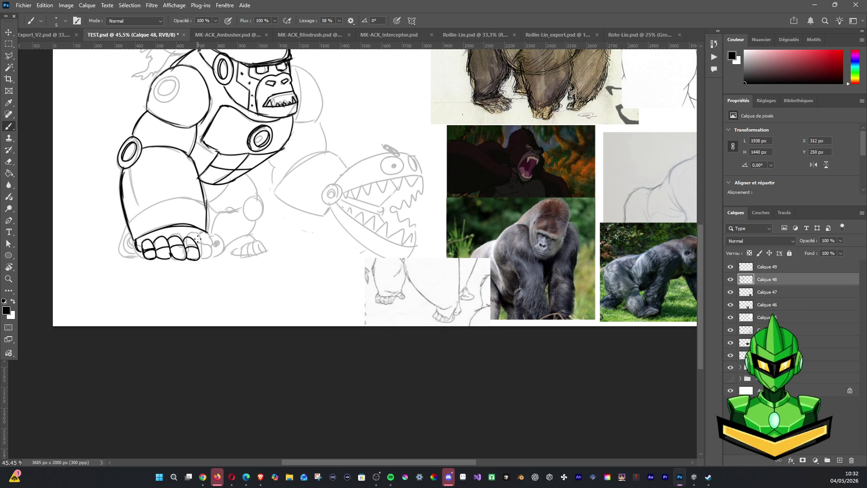
pyautogui.moveTo(212, 232); pyautogui.dragTo(203, 237)
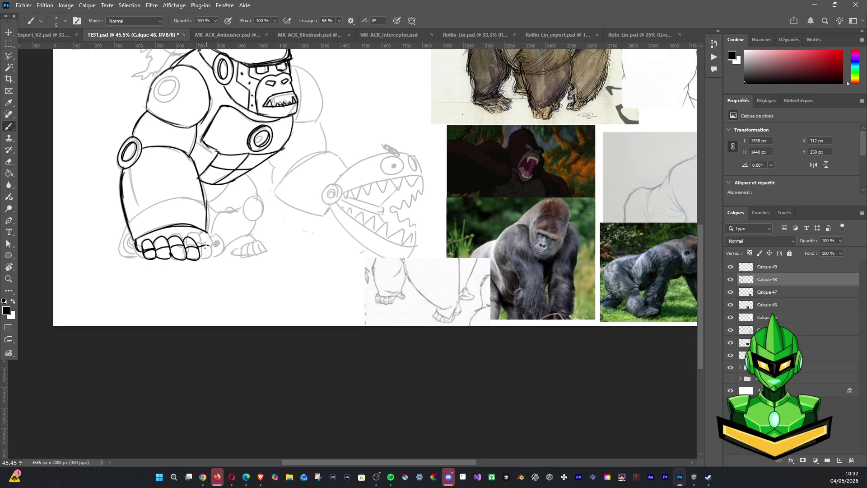
pyautogui.moveTo(203, 245); pyautogui.dragTo(221, 243)
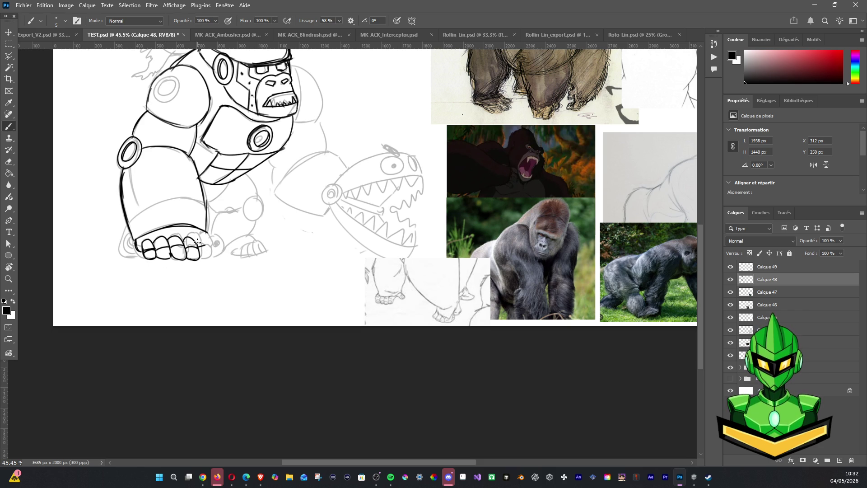
pyautogui.hotkey('ctrl', 'z')
pyautogui.moveTo(216, 234)
pyautogui.mouseDown()
pyautogui.moveTo(197, 240)
pyautogui.moveTo(216, 238)
pyautogui.moveTo(209, 250)
pyautogui.moveTo(219, 247)
pyautogui.moveTo(199, 245)
pyautogui.moveTo(211, 252)
pyautogui.moveTo(215, 238)
pyautogui.moveTo(221, 251)
pyautogui.moveTo(202, 250)
pyautogui.mouseUp()
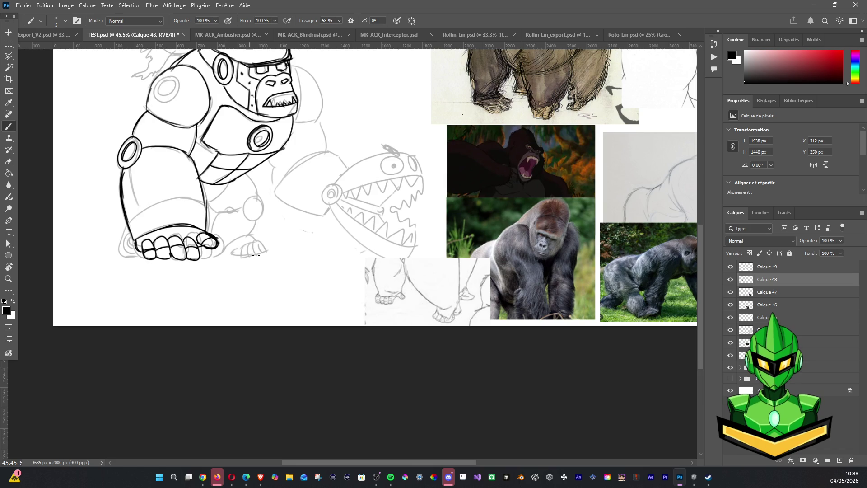
pyautogui.scroll(-3, 284, 259)
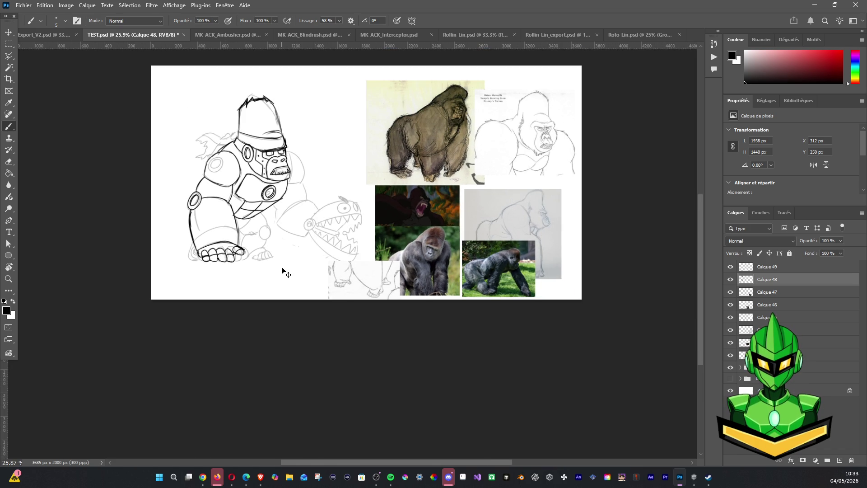
# Touch up lines near the fingers and ink the robot's leg edge and a curved body contour
pyautogui.moveTo(237, 251)
pyautogui.mouseDown()
pyautogui.moveTo(252, 256)
pyautogui.moveTo(236, 262)
pyautogui.moveTo(243, 248)
pyautogui.moveTo(242, 256)
pyautogui.mouseUp()
pyautogui.scroll(2, 272, 282)
pyautogui.scroll(2, 275, 241)
pyautogui.moveTo(297, 242); pyautogui.dragTo(302, 285)
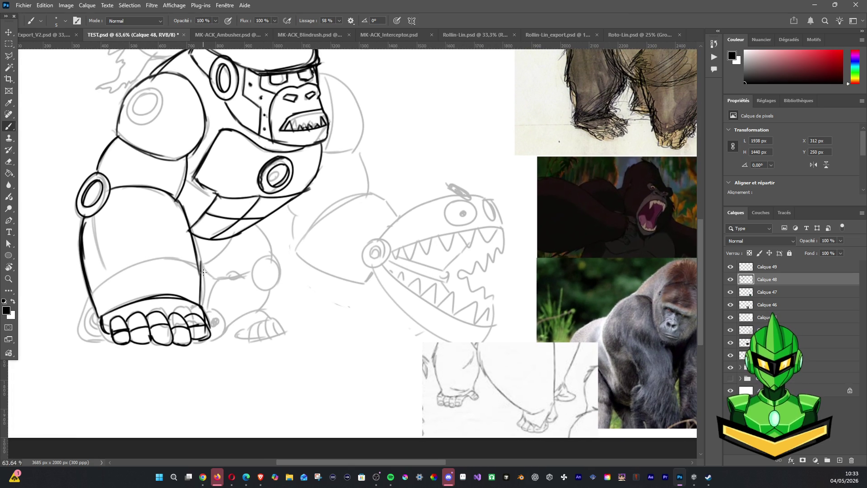
pyautogui.moveTo(200, 258); pyautogui.dragTo(215, 281)
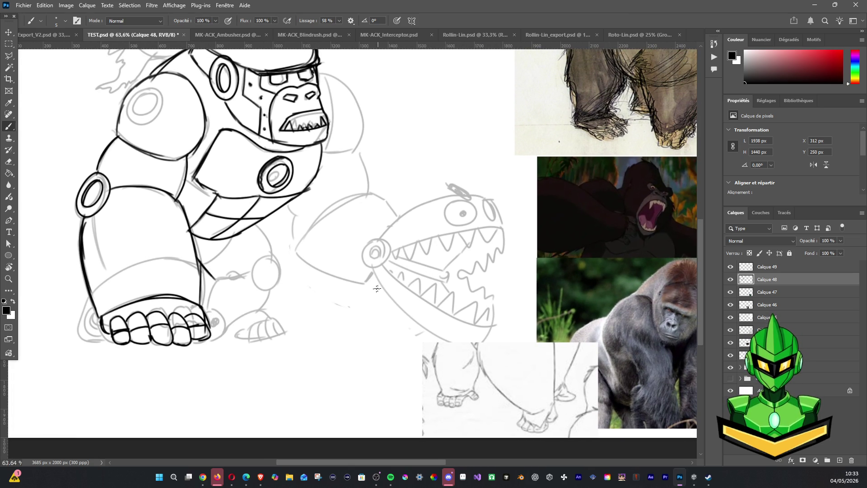
pyautogui.moveTo(377, 289); pyautogui.dragTo(366, 299)
pyautogui.moveTo(248, 241); pyautogui.dragTo(271, 285)
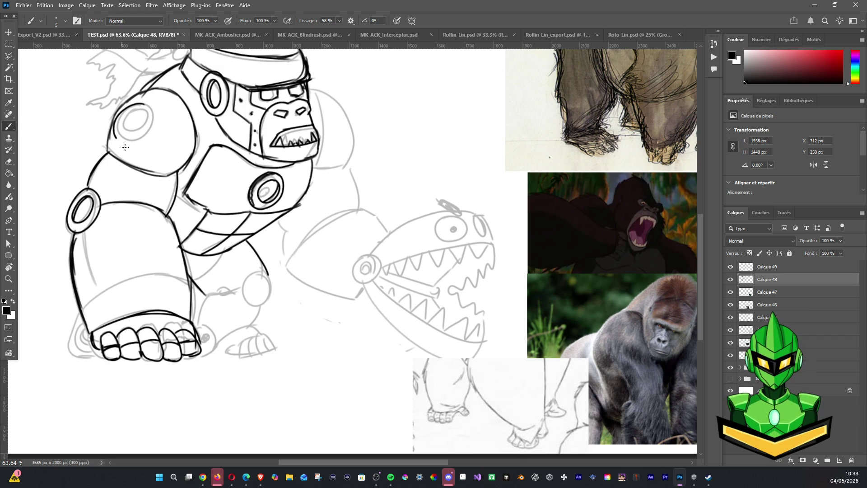
# Ink the shoulder socket as a double ring, redoing the inner ring and thickening its lower arc
pyautogui.moveTo(144, 104)
pyautogui.mouseDown()
pyautogui.moveTo(137, 126)
pyautogui.moveTo(156, 111)
pyautogui.moveTo(126, 116)
pyautogui.moveTo(151, 121)
pyautogui.moveTo(142, 126)
pyautogui.mouseUp()
pyautogui.hotkey('ctrl', 'z')
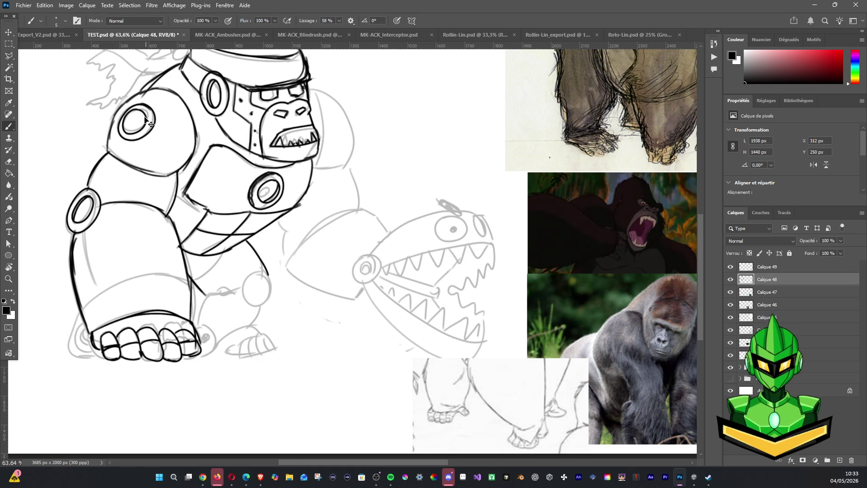
pyautogui.hotkey('ctrl', 'z')
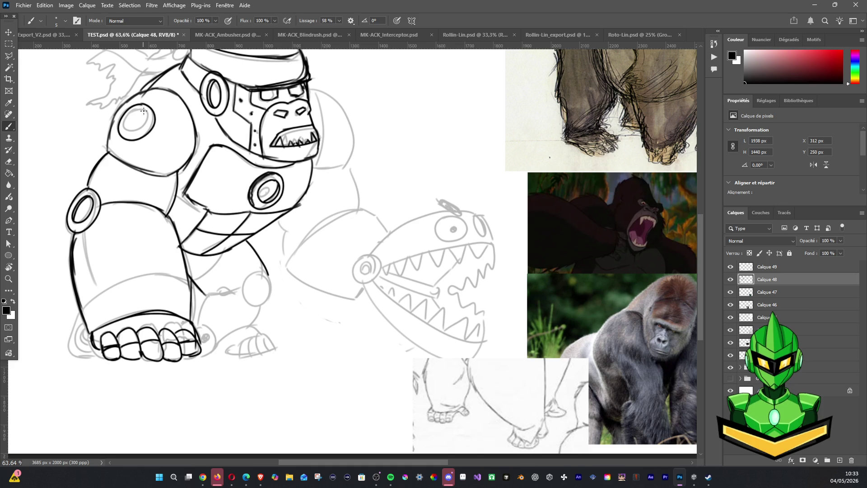
pyautogui.moveTo(123, 124); pyautogui.dragTo(149, 122)
pyautogui.moveTo(126, 123); pyautogui.dragTo(145, 123)
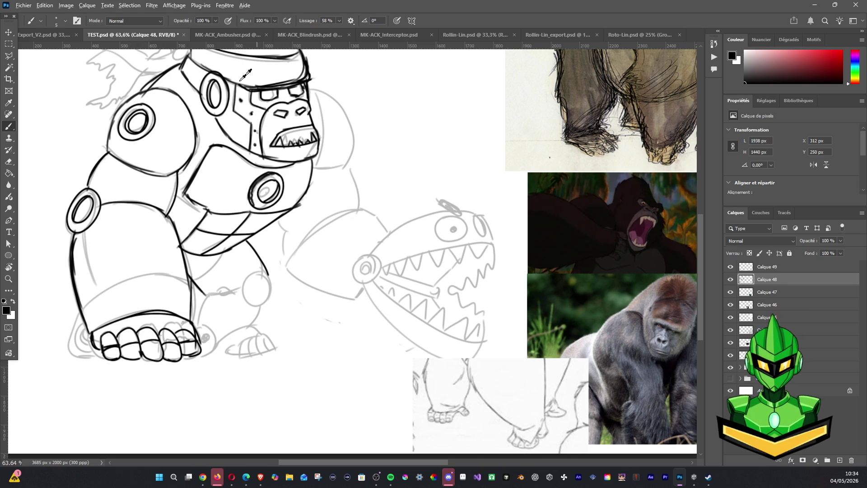
pyautogui.scroll(-3, 208, 131)
pyautogui.scroll(-2, 207, 133)
pyautogui.scroll(-1, 207, 142)
pyautogui.scroll(-1, 210, 149)
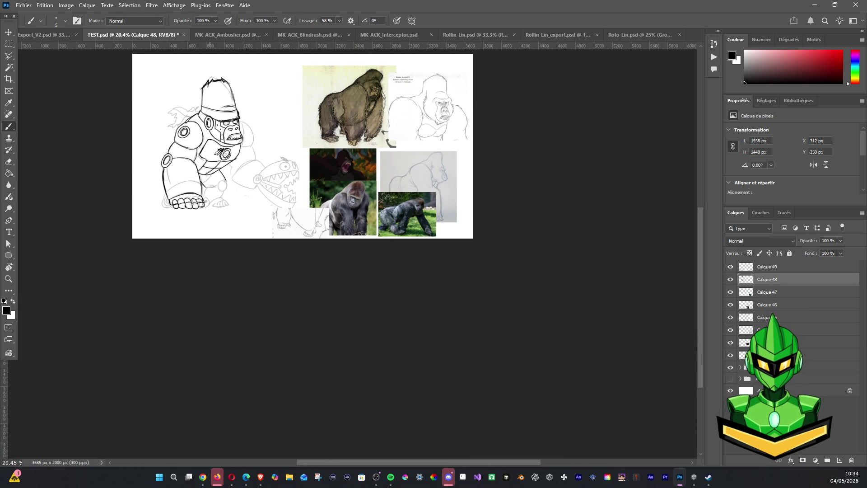
# Centre the whole document in view and switch to the Eraser tool
pyautogui.moveTo(270, 153); pyautogui.dragTo(269, 224)
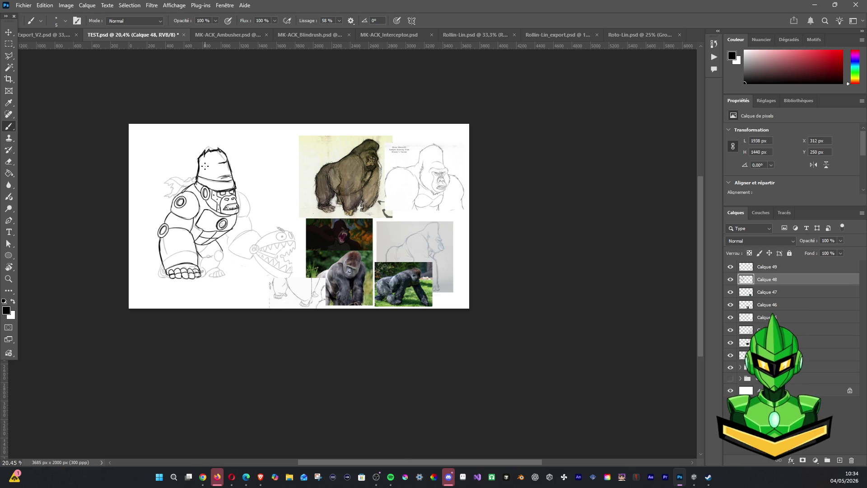
pyautogui.press('e')
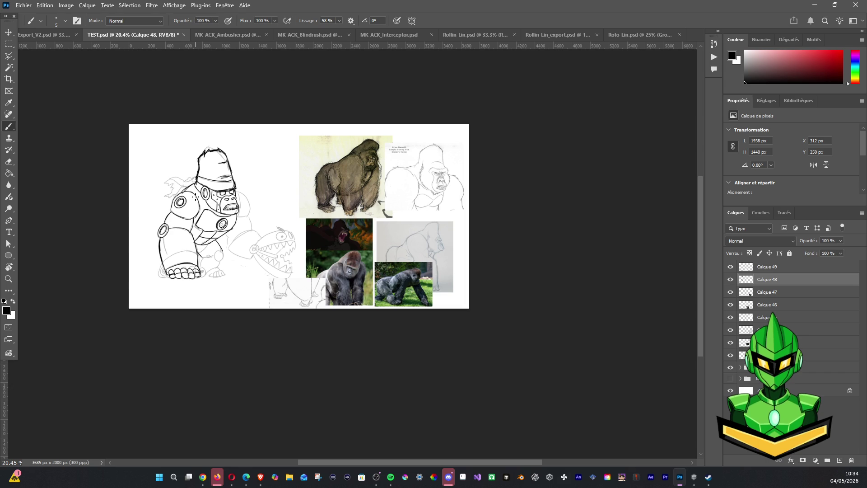
pyautogui.scroll(2, 284, 202)
pyautogui.scroll(2, 285, 201)
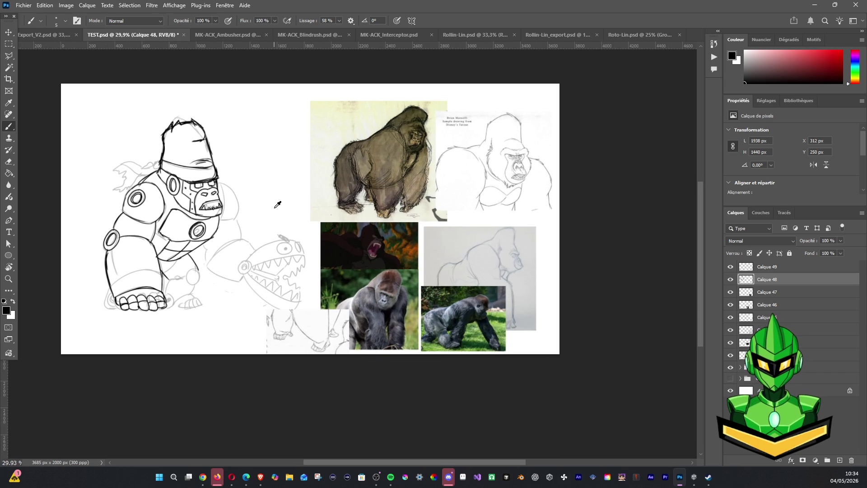
# Ink the lower leg lines, the small knee oval and short strokes near the foot behind the fist
pyautogui.moveTo(203, 265); pyautogui.dragTo(213, 245)
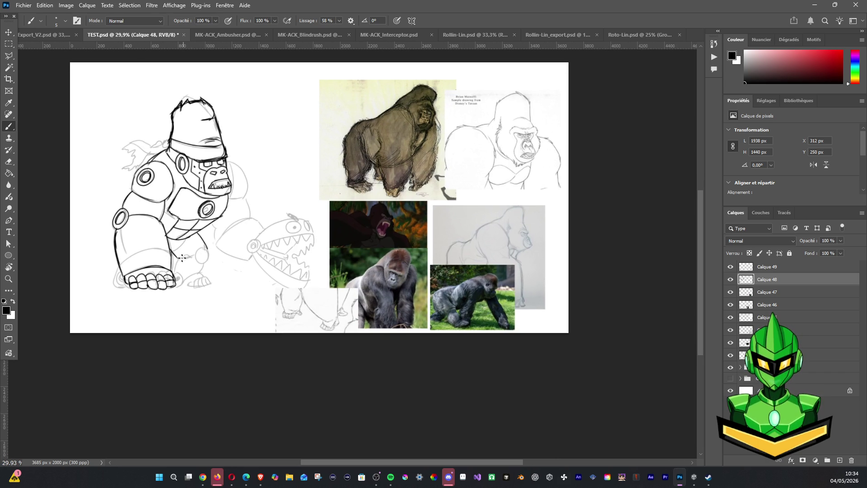
pyautogui.moveTo(178, 258)
pyautogui.mouseDown()
pyautogui.moveTo(201, 256)
pyautogui.moveTo(192, 257)
pyautogui.moveTo(207, 246)
pyautogui.moveTo(200, 265)
pyautogui.mouseUp()
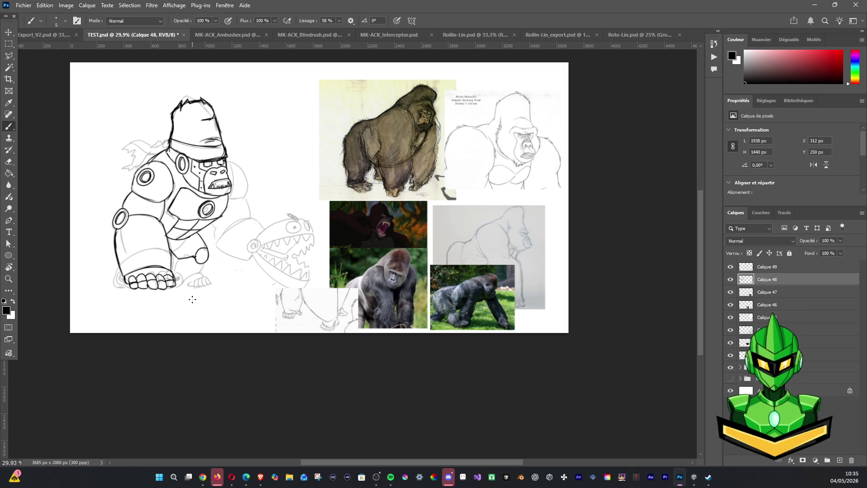
pyautogui.moveTo(191, 258)
pyautogui.mouseDown()
pyautogui.moveTo(201, 265)
pyautogui.moveTo(177, 269)
pyautogui.mouseUp()
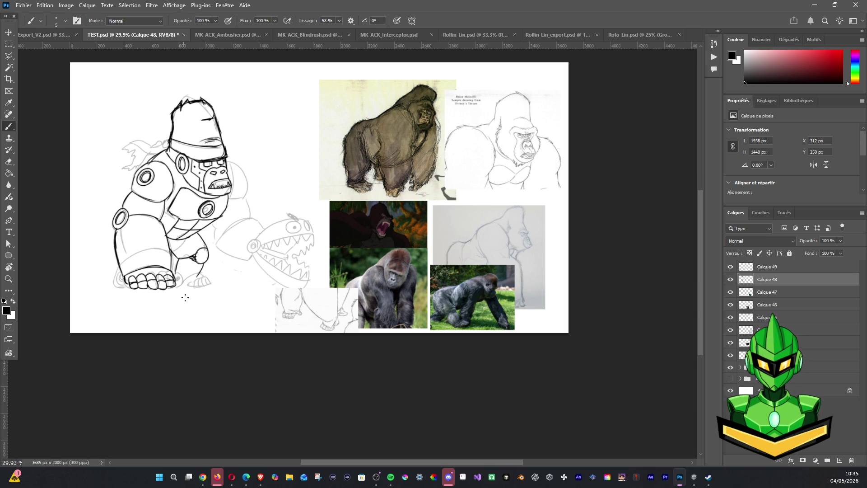
pyautogui.moveTo(183, 277)
pyautogui.mouseDown()
pyautogui.moveTo(189, 291)
pyautogui.moveTo(203, 281)
pyautogui.mouseUp()
pyautogui.scroll(2, 220, 254)
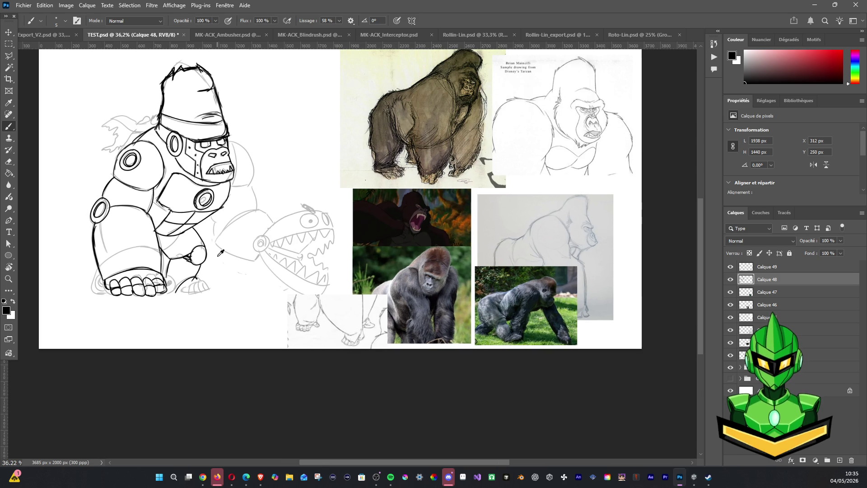
# Ink and darken the foot's toe lines, the lower-left leg edge and small strokes on the arm
pyautogui.moveTo(199, 273); pyautogui.dragTo(207, 288)
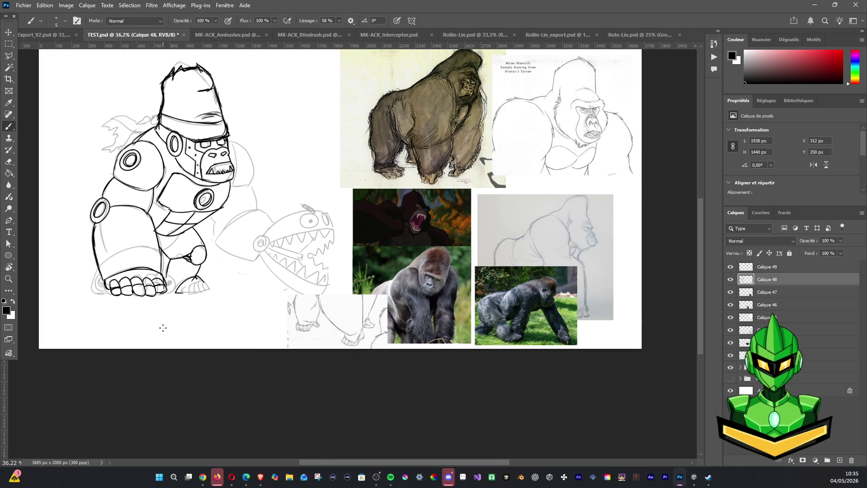
pyautogui.moveTo(201, 275); pyautogui.dragTo(210, 283)
pyautogui.moveTo(207, 285); pyautogui.dragTo(216, 291)
pyautogui.moveTo(185, 286)
pyautogui.mouseDown()
pyautogui.moveTo(182, 296)
pyautogui.moveTo(194, 290)
pyautogui.mouseUp()
pyautogui.moveTo(200, 278); pyautogui.dragTo(211, 281)
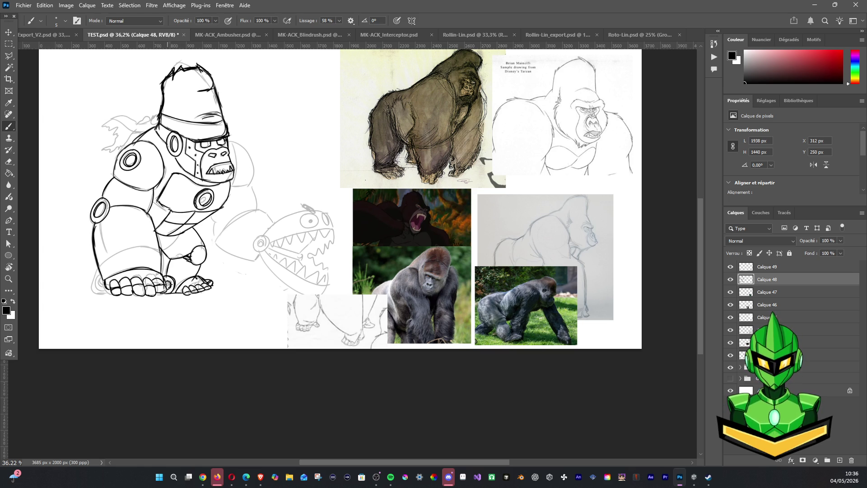
pyautogui.moveTo(99, 264)
pyautogui.mouseDown()
pyautogui.moveTo(92, 285)
pyautogui.moveTo(114, 293)
pyautogui.moveTo(102, 276)
pyautogui.moveTo(161, 249)
pyautogui.moveTo(117, 257)
pyautogui.mouseUp()
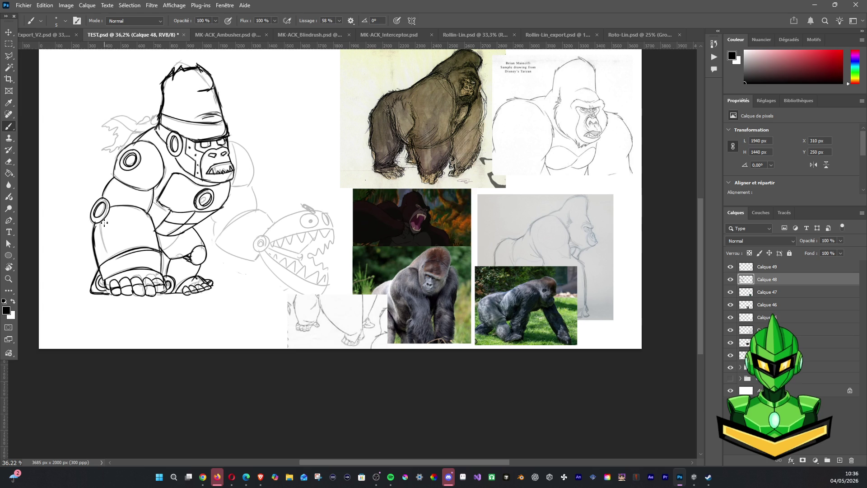
pyautogui.moveTo(102, 219); pyautogui.dragTo(105, 249)
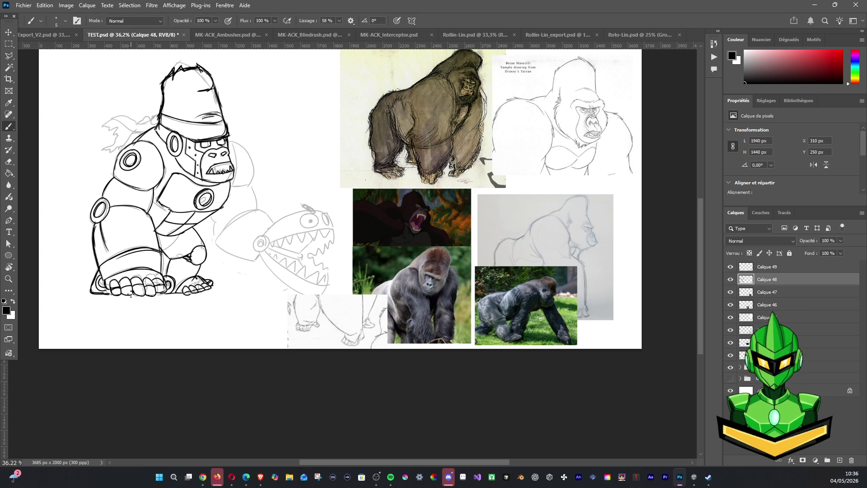
# Ink the gorilla's shoulder curve down the reaching arm and the underside and edges of its hand
pyautogui.moveTo(233, 141)
pyautogui.mouseDown()
pyautogui.moveTo(255, 164)
pyautogui.moveTo(245, 184)
pyautogui.mouseUp()
pyautogui.moveTo(248, 182)
pyautogui.mouseDown()
pyautogui.moveTo(257, 218)
pyautogui.moveTo(216, 237)
pyautogui.mouseUp()
pyautogui.moveTo(255, 209)
pyautogui.mouseDown()
pyautogui.moveTo(214, 243)
pyautogui.moveTo(255, 210)
pyautogui.mouseUp()
pyautogui.hotkey('ctrl', 'z')
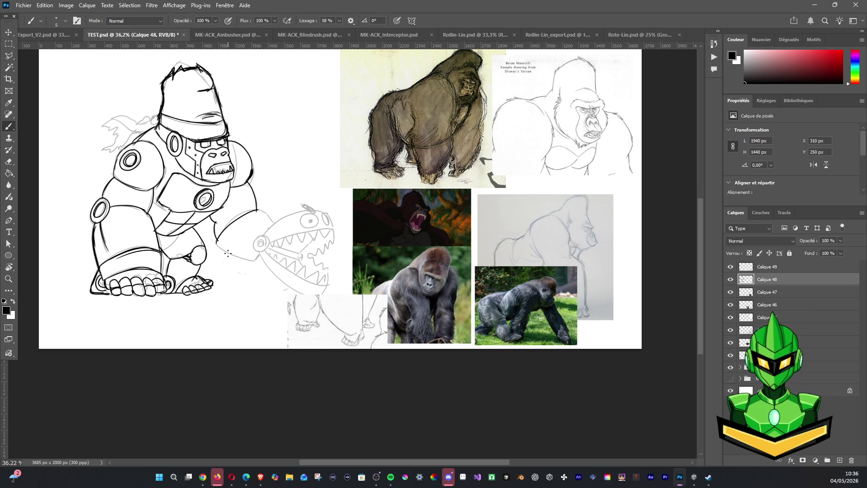
pyautogui.moveTo(217, 243); pyautogui.dragTo(255, 262)
pyautogui.moveTo(259, 209); pyautogui.dragTo(279, 223)
pyautogui.moveTo(256, 263)
pyautogui.mouseDown()
pyautogui.moveTo(258, 256)
pyautogui.moveTo(264, 268)
pyautogui.mouseUp()
pyautogui.moveTo(249, 237)
pyautogui.mouseDown()
pyautogui.moveTo(253, 248)
pyautogui.moveTo(261, 240)
pyautogui.mouseUp()
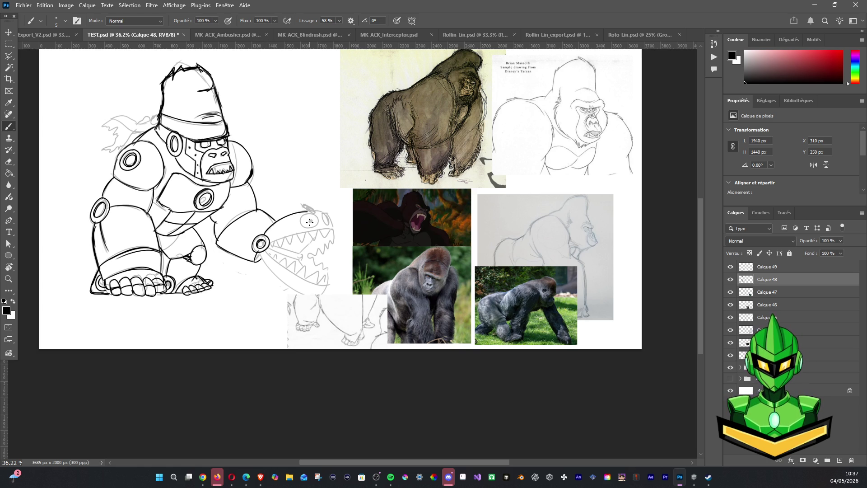
# Ink the jaw creature's brow, eye, upper teeth and thickened lower jaw line, hiding sketch layers to check
pyautogui.moveTo(318, 210)
pyautogui.mouseDown()
pyautogui.moveTo(268, 227)
pyautogui.moveTo(256, 249)
pyautogui.mouseUp()
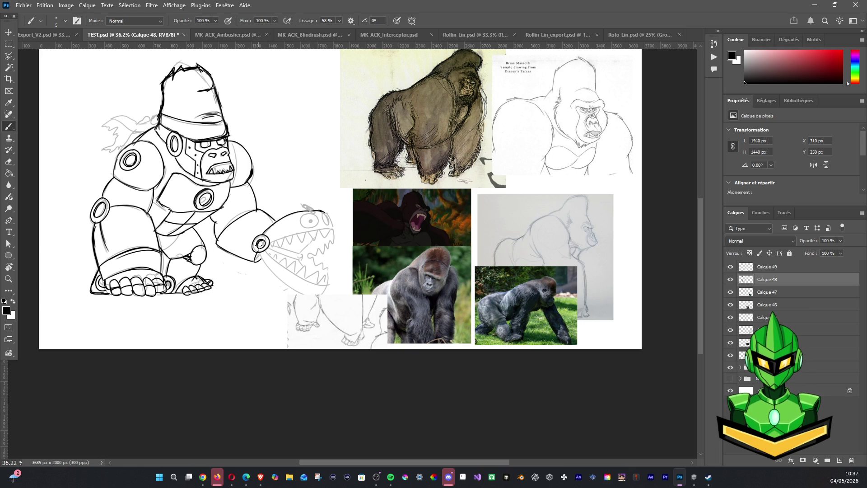
pyautogui.moveTo(308, 213)
pyautogui.mouseDown()
pyautogui.moveTo(300, 220)
pyautogui.moveTo(316, 227)
pyautogui.moveTo(313, 208)
pyautogui.moveTo(328, 221)
pyautogui.mouseUp()
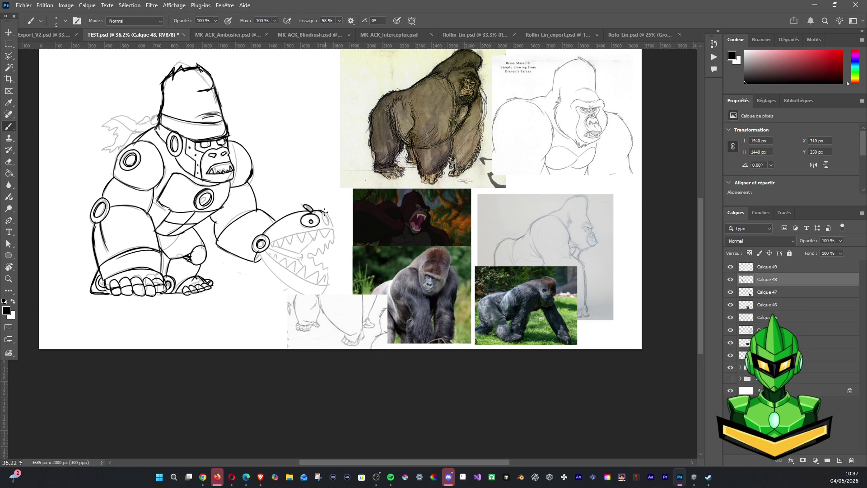
pyautogui.moveTo(331, 225)
pyautogui.mouseDown()
pyautogui.moveTo(328, 214)
pyautogui.moveTo(336, 231)
pyautogui.moveTo(329, 237)
pyautogui.moveTo(313, 223)
pyautogui.moveTo(278, 243)
pyautogui.moveTo(325, 231)
pyautogui.mouseUp()
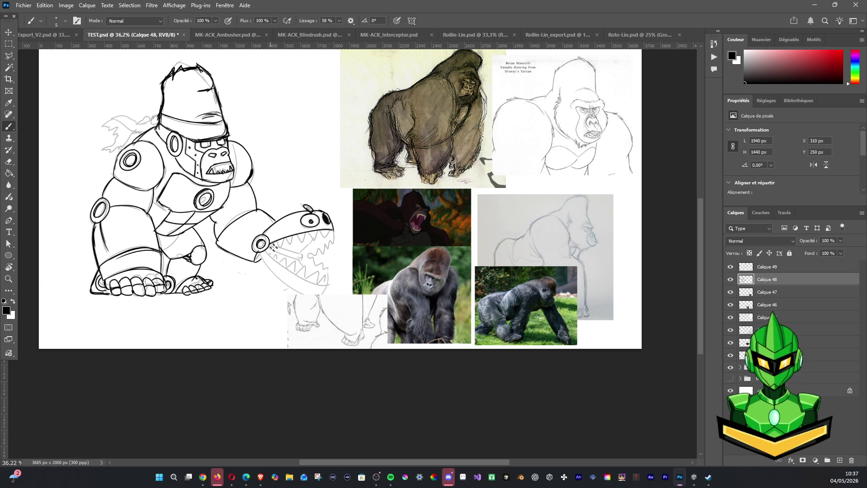
pyautogui.moveTo(276, 242)
pyautogui.mouseDown()
pyautogui.moveTo(292, 249)
pyautogui.moveTo(299, 239)
pyautogui.moveTo(304, 248)
pyautogui.moveTo(309, 234)
pyautogui.moveTo(315, 246)
pyautogui.moveTo(332, 233)
pyautogui.mouseUp()
pyautogui.moveTo(271, 249); pyautogui.dragTo(315, 285)
pyautogui.moveTo(274, 257); pyautogui.dragTo(331, 280)
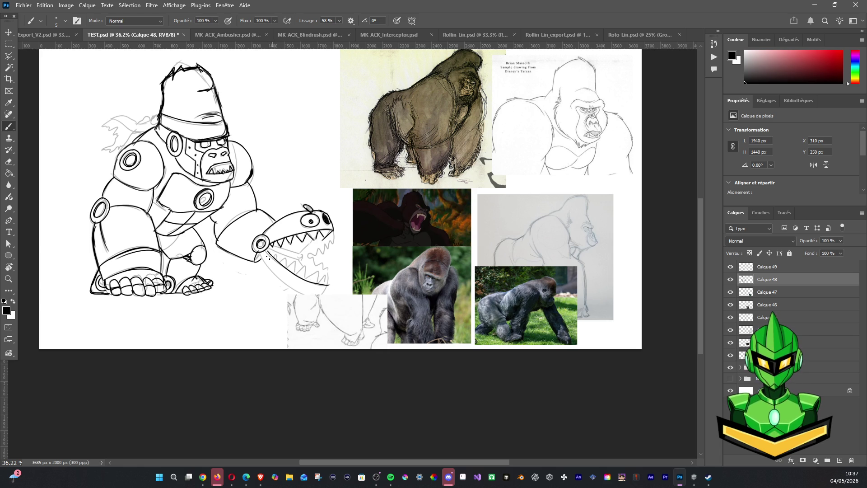
pyautogui.moveTo(263, 254)
pyautogui.mouseDown()
pyautogui.moveTo(310, 299)
pyautogui.moveTo(331, 296)
pyautogui.mouseUp()
pyautogui.moveTo(731, 292); pyautogui.dragTo(730, 354)
# Toggle the reference photos and sketch layers off and back on to check the ink
pyautogui.click(731, 366)
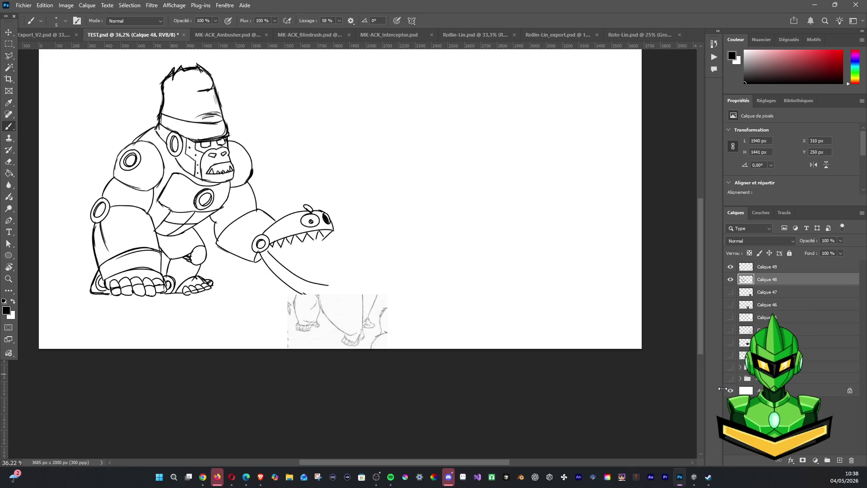
pyautogui.click(731, 266)
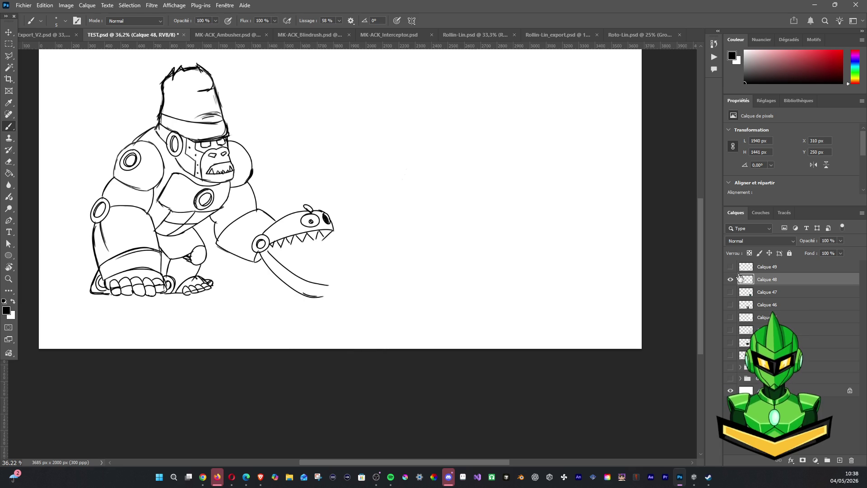
pyautogui.moveTo(731, 292); pyautogui.dragTo(730, 337)
pyautogui.click(731, 367)
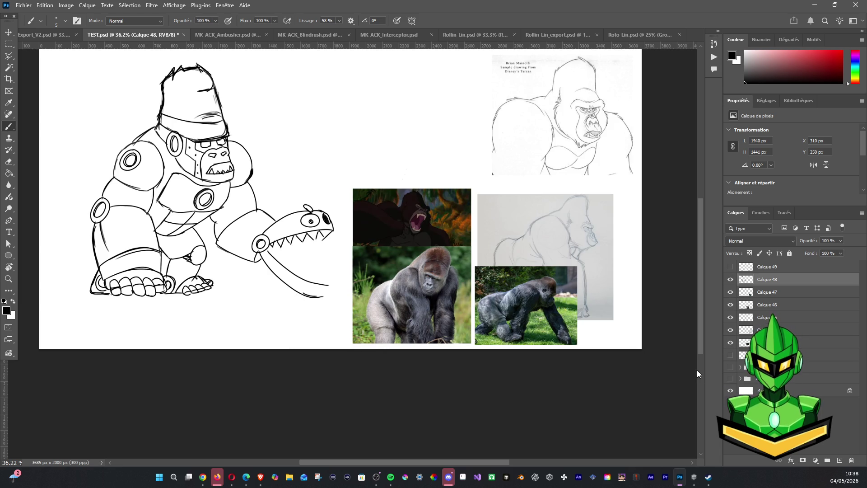
pyautogui.click(730, 374)
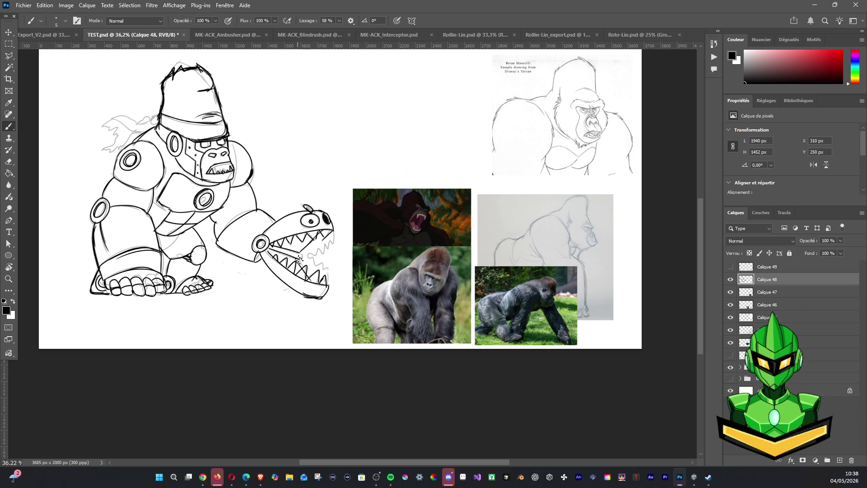
# Ink the lower-right teeth inside the jaw and a first stroke at the head tuft
pyautogui.moveTo(296, 259)
pyautogui.mouseDown()
pyautogui.moveTo(305, 271)
pyautogui.moveTo(297, 249)
pyautogui.moveTo(301, 258)
pyautogui.mouseUp()
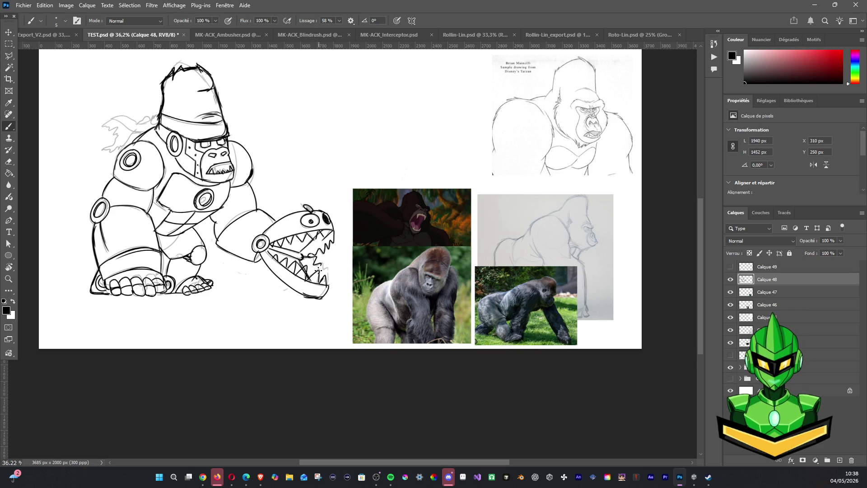
pyautogui.moveTo(324, 261); pyautogui.dragTo(329, 289)
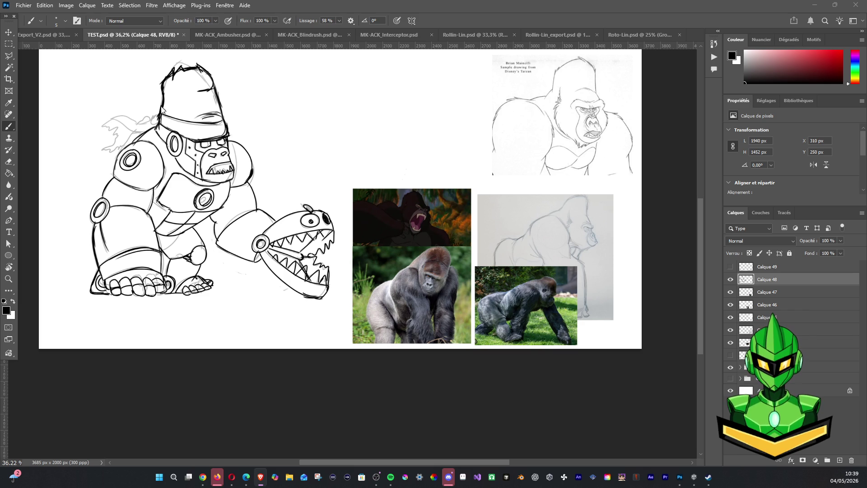
pyautogui.moveTo(156, 114)
pyautogui.mouseDown()
pyautogui.moveTo(145, 115)
pyautogui.moveTo(158, 116)
pyautogui.moveTo(145, 132)
pyautogui.mouseUp()
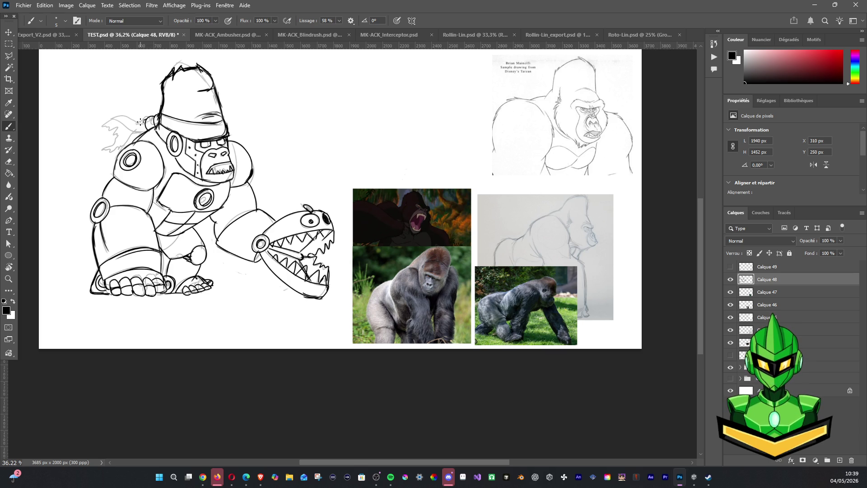
# Ink a first pass of the tuft's curved edge and lines behind the head, then undo it
pyautogui.moveTo(136, 121)
pyautogui.mouseDown()
pyautogui.moveTo(99, 135)
pyautogui.moveTo(154, 139)
pyautogui.mouseUp()
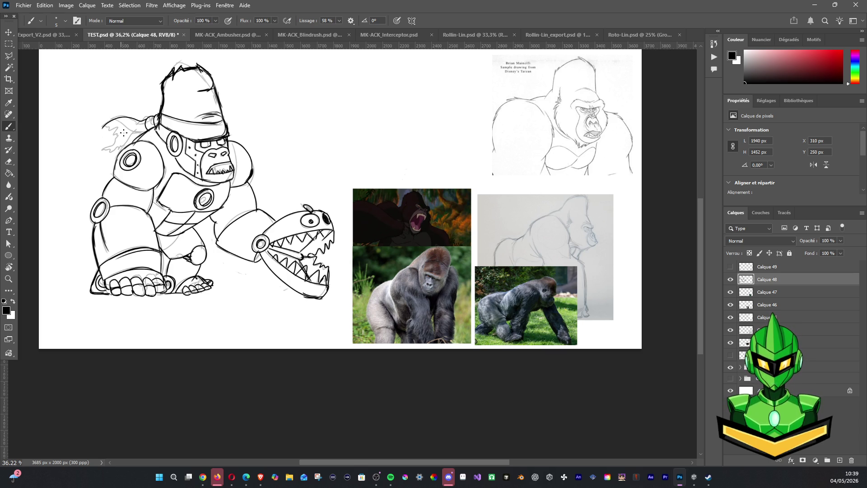
pyautogui.moveTo(103, 128); pyautogui.dragTo(144, 131)
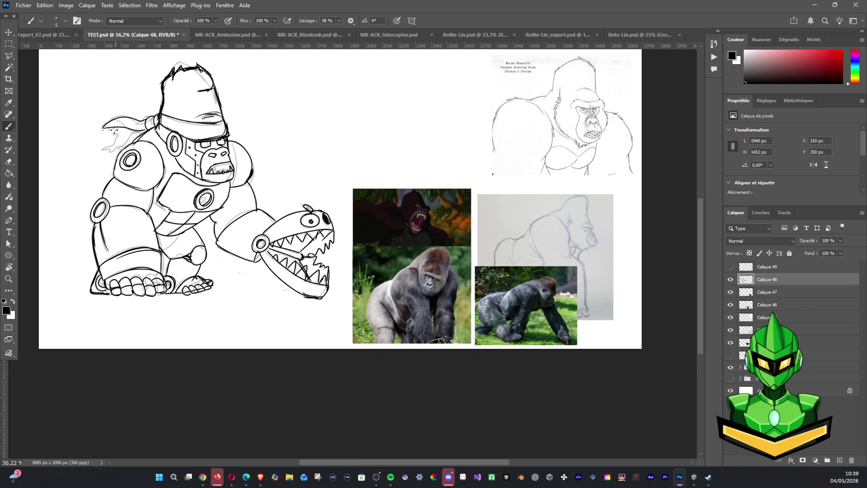
pyautogui.moveTo(97, 135); pyautogui.dragTo(112, 129)
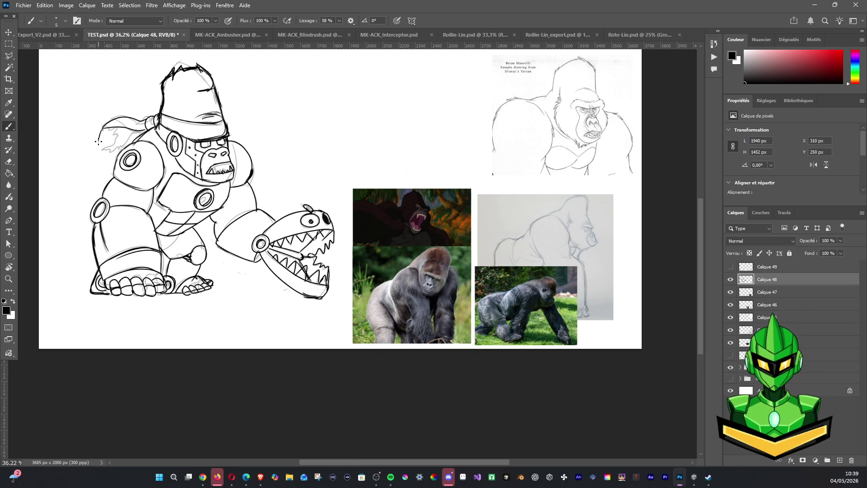
pyautogui.moveTo(104, 140); pyautogui.dragTo(115, 136)
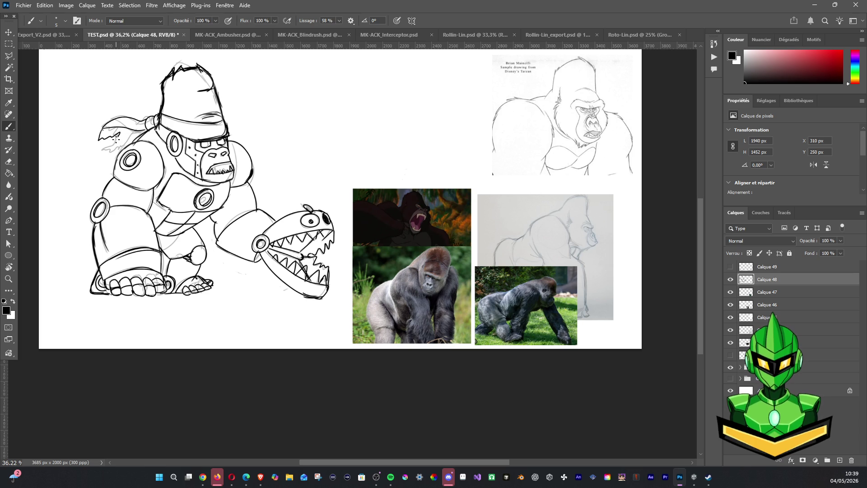
pyautogui.hotkey('ctrl', 'z')
pyautogui.hotkey('ctrl', 'z')
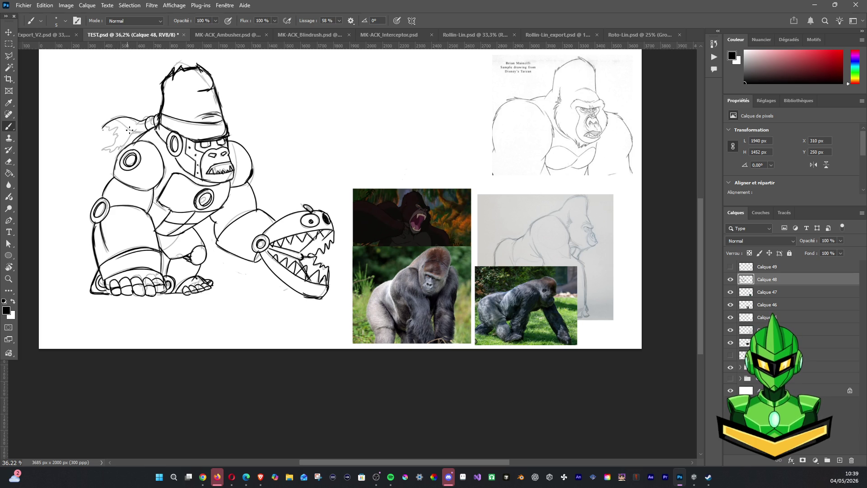
# Redraw the tuft's top curve and add detail strokes toward the shoulder
pyautogui.moveTo(101, 127); pyautogui.dragTo(146, 132)
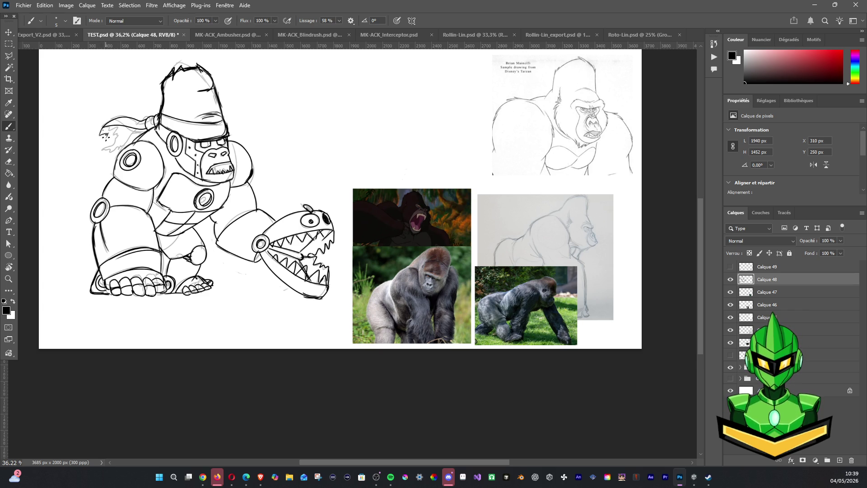
pyautogui.moveTo(102, 133); pyautogui.dragTo(110, 140)
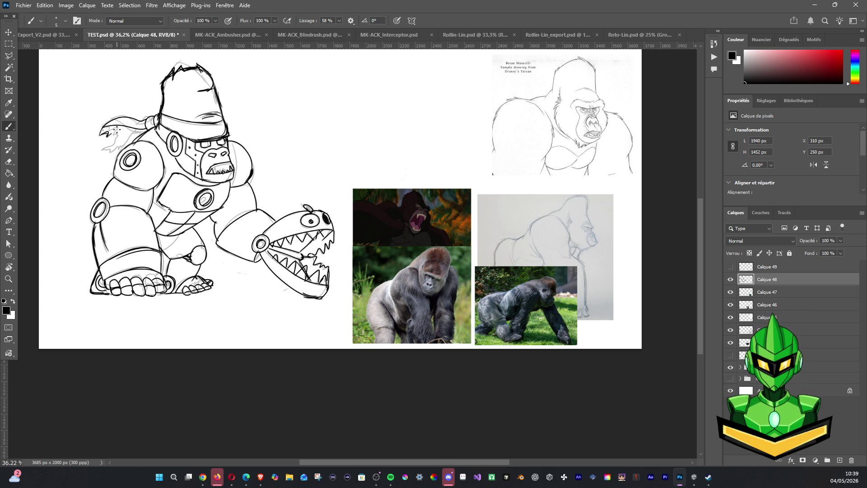
pyautogui.moveTo(115, 136)
pyautogui.mouseDown()
pyautogui.moveTo(121, 141)
pyautogui.moveTo(100, 151)
pyautogui.mouseUp()
pyautogui.moveTo(106, 127)
pyautogui.mouseDown()
pyautogui.moveTo(100, 140)
pyautogui.moveTo(142, 121)
pyautogui.moveTo(145, 129)
pyautogui.mouseUp()
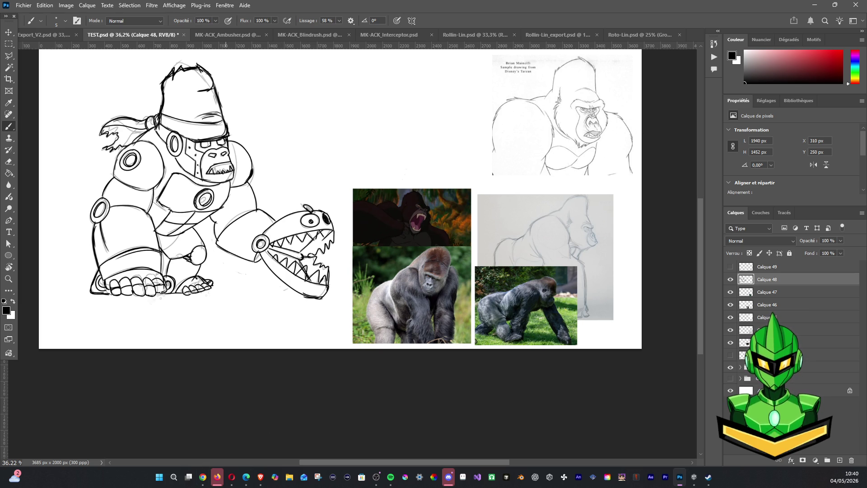
pyautogui.scroll(-2, 217, 263)
pyautogui.scroll(-2, 228, 207)
pyautogui.scroll(-1, 228, 207)
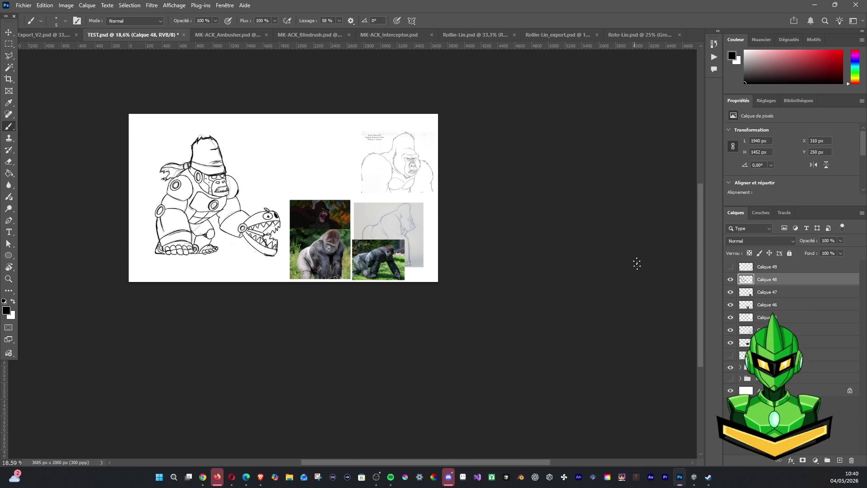
# Hide the reference and sketch layers and toggle the ink line art to compare the drawing
pyautogui.moveTo(731, 291); pyautogui.dragTo(731, 369)
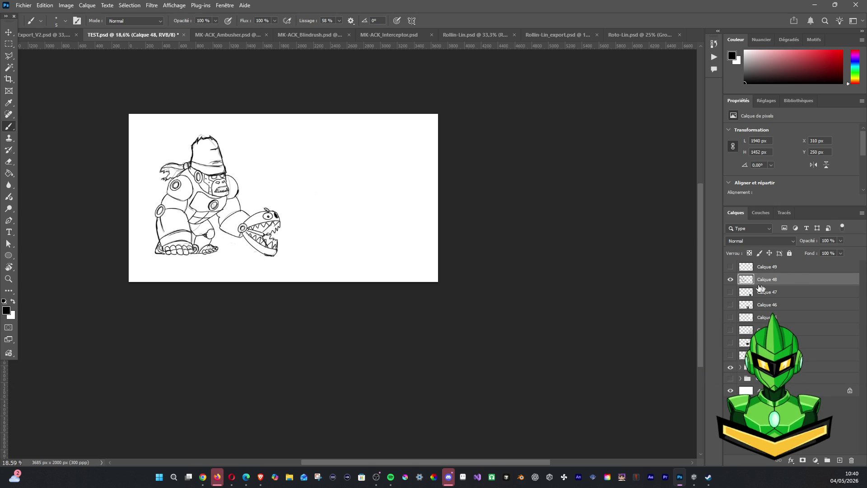
pyautogui.click(730, 279)
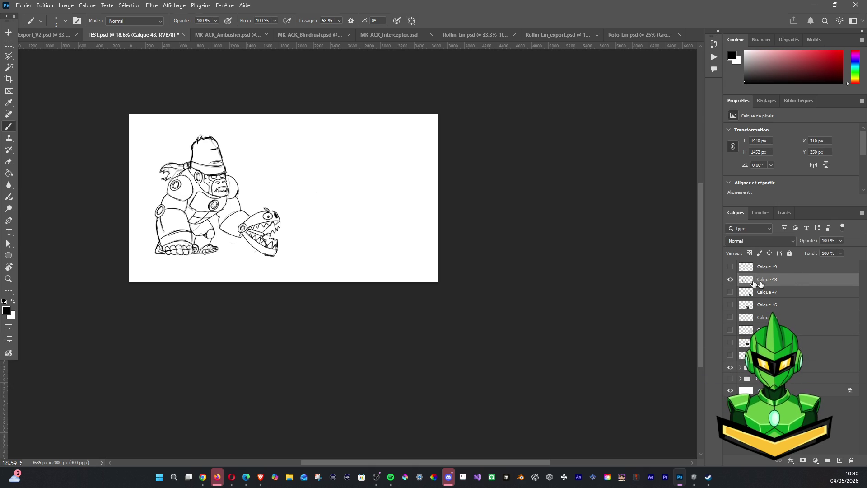
pyautogui.click(730, 279)
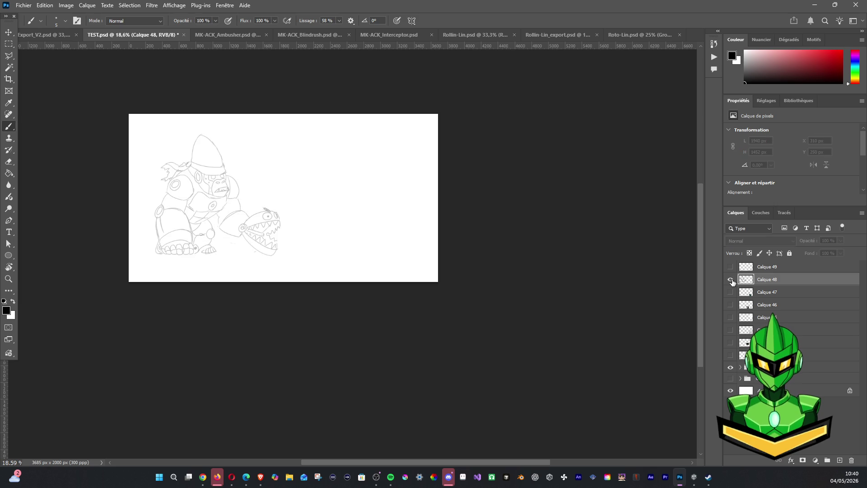
pyautogui.click(731, 279)
pyautogui.click(730, 280)
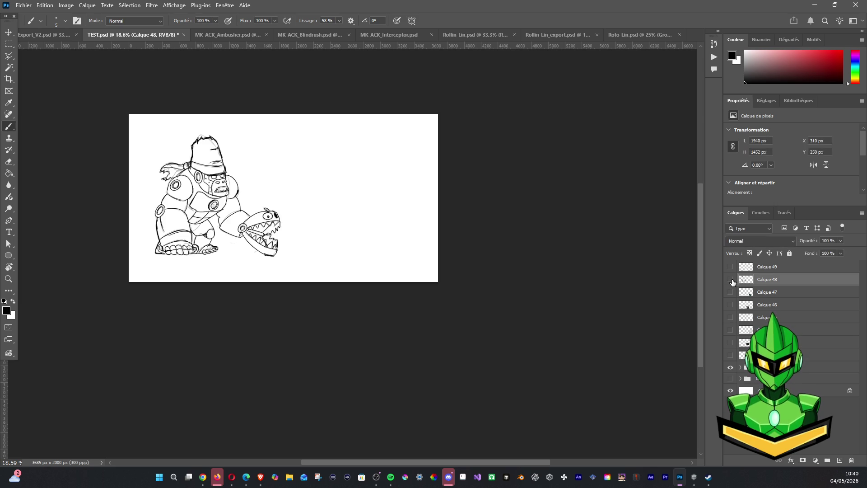
pyautogui.click(732, 280)
pyautogui.click(731, 279)
pyautogui.click(731, 279)
# Hide the sketch group and fade the ink layer to 18% opacity
pyautogui.click(730, 366)
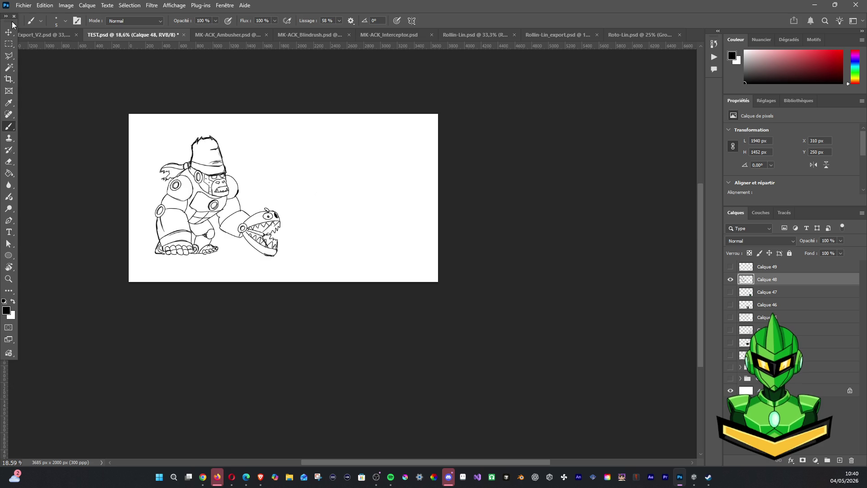
pyautogui.click(841, 241)
pyautogui.moveTo(842, 251); pyautogui.dragTo(807, 253)
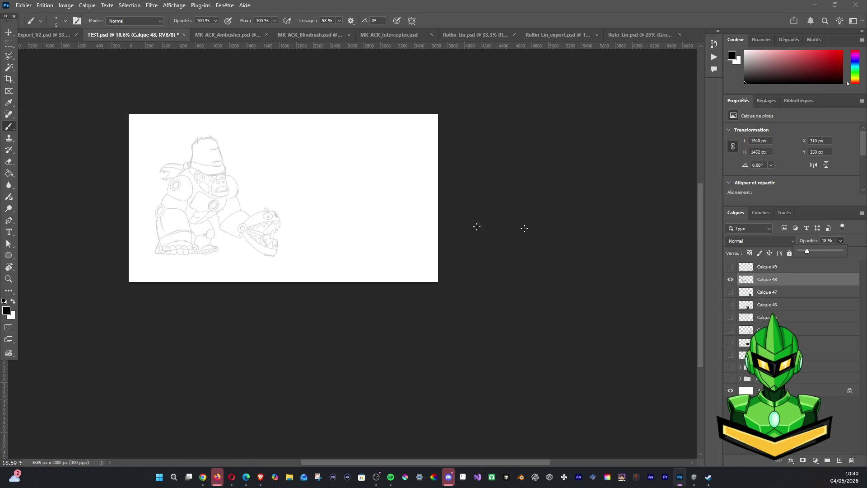
pyautogui.scroll(2, 281, 217)
pyautogui.scroll(3, 281, 203)
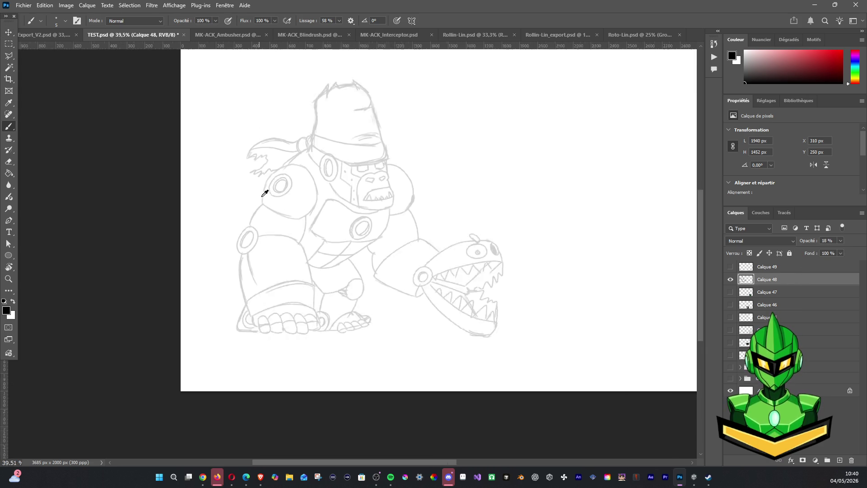
pyautogui.scroll(2, 265, 194)
# Add a new empty layer and ink the back of the head outline down toward the ear
pyautogui.moveTo(319, 197); pyautogui.dragTo(330, 234)
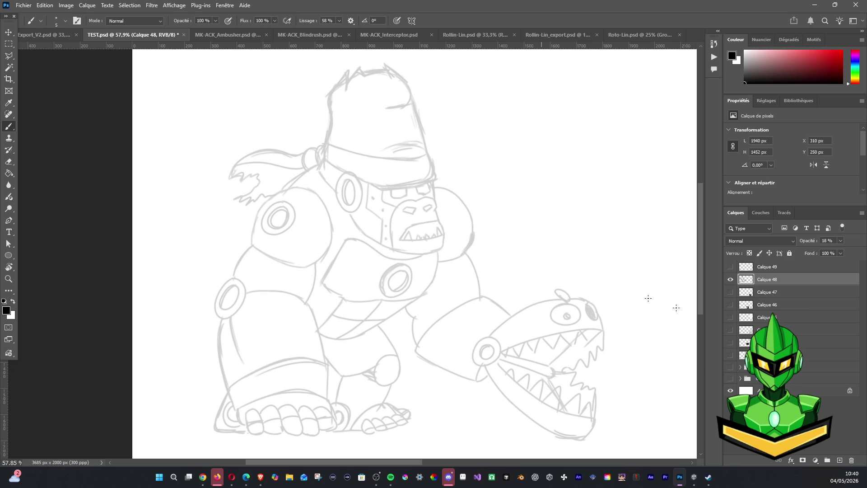
pyautogui.click(827, 459)
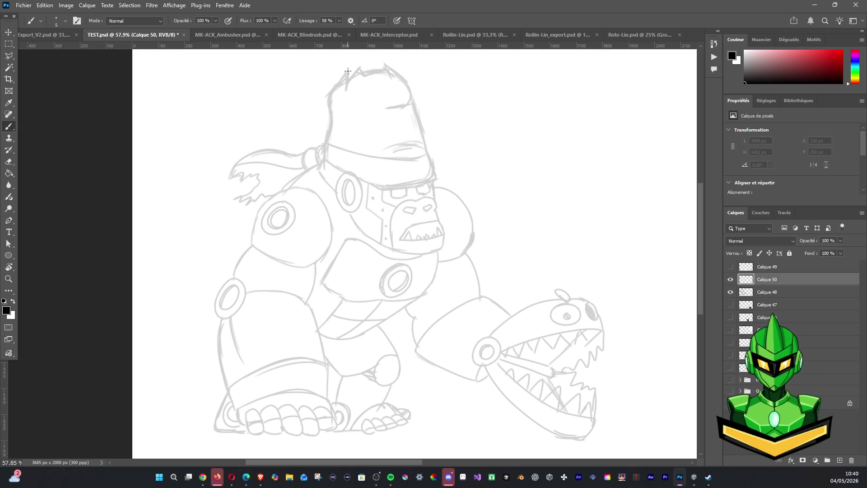
pyautogui.moveTo(348, 71); pyautogui.dragTo(316, 171)
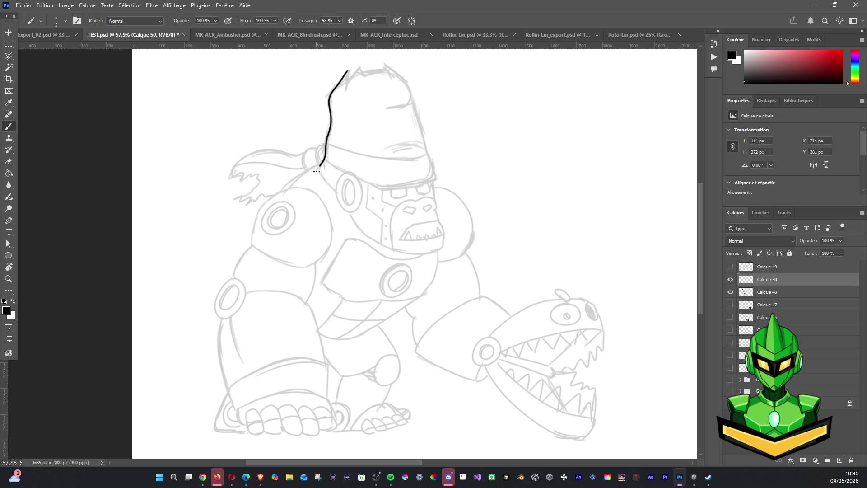
pyautogui.moveTo(317, 170); pyautogui.dragTo(337, 193)
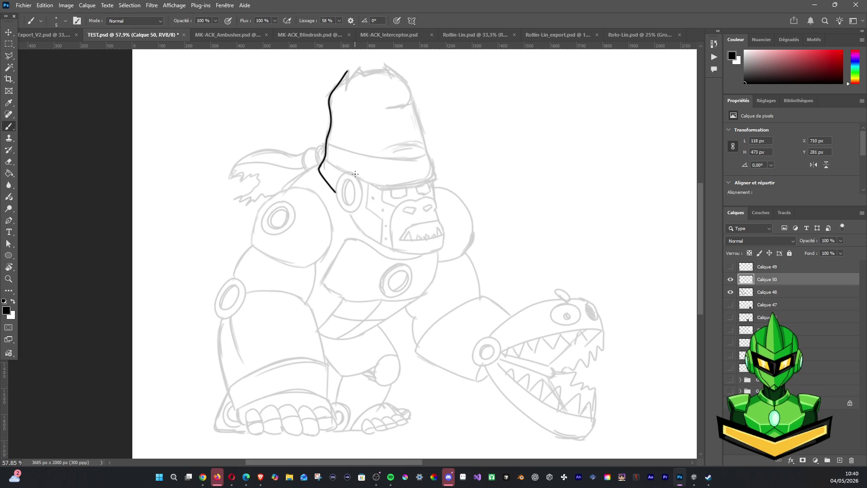
# Ink the ear oval and the head outline below it, redoing strokes, plus a cheek stroke beneath
pyautogui.moveTo(354, 172)
pyautogui.mouseDown()
pyautogui.moveTo(337, 196)
pyautogui.moveTo(347, 213)
pyautogui.moveTo(363, 195)
pyautogui.moveTo(355, 173)
pyautogui.mouseUp()
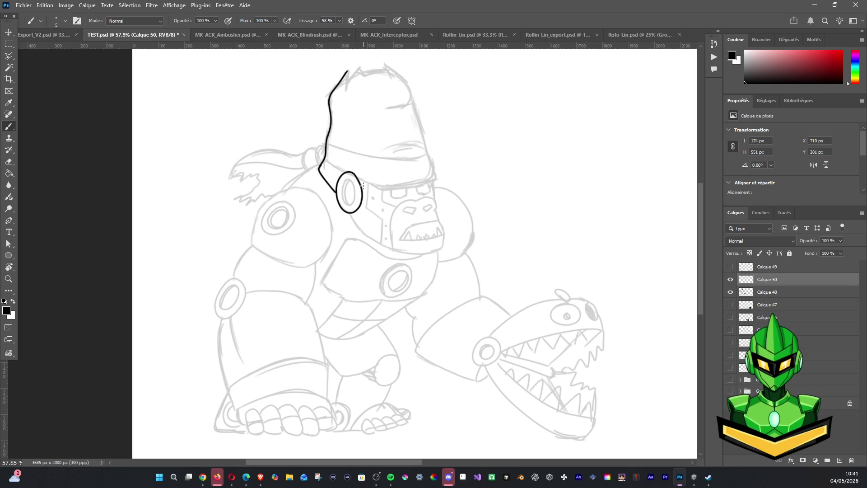
pyautogui.hotkey('ctrl', 'z')
pyautogui.moveTo(335, 192)
pyautogui.mouseDown()
pyautogui.moveTo(343, 210)
pyautogui.moveTo(363, 196)
pyautogui.moveTo(361, 179)
pyautogui.moveTo(346, 171)
pyautogui.mouseUp()
pyautogui.hotkey('ctrl', 'z')
pyautogui.moveTo(336, 198)
pyautogui.mouseDown()
pyautogui.moveTo(362, 205)
pyautogui.moveTo(347, 168)
pyautogui.mouseUp()
pyautogui.moveTo(353, 213)
pyautogui.mouseDown()
pyautogui.moveTo(366, 234)
pyautogui.moveTo(411, 255)
pyautogui.mouseUp()
# Ink the jaw line, right side of the face and the curved brow band across it, redoing stray strokes
pyautogui.hotkey('ctrl', 'z')
pyautogui.hotkey('ctrl', 'z')
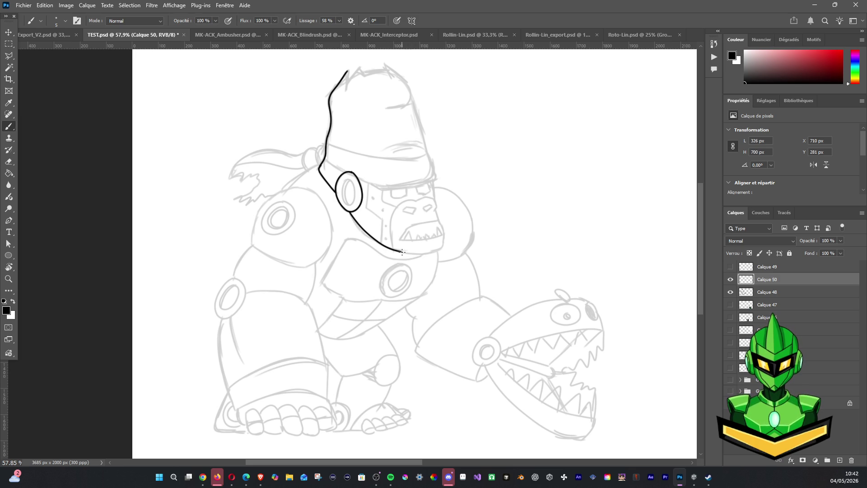
pyautogui.moveTo(400, 252)
pyautogui.mouseDown()
pyautogui.moveTo(439, 251)
pyautogui.moveTo(447, 238)
pyautogui.mouseUp()
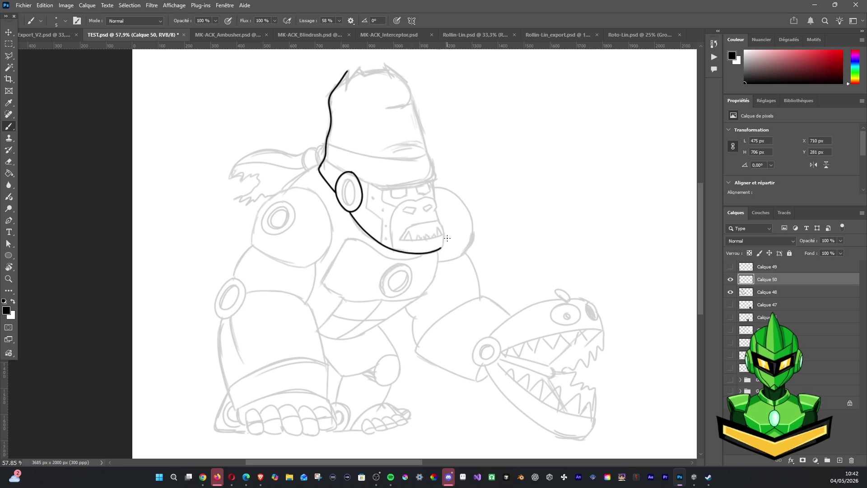
pyautogui.moveTo(431, 179); pyautogui.dragTo(434, 203)
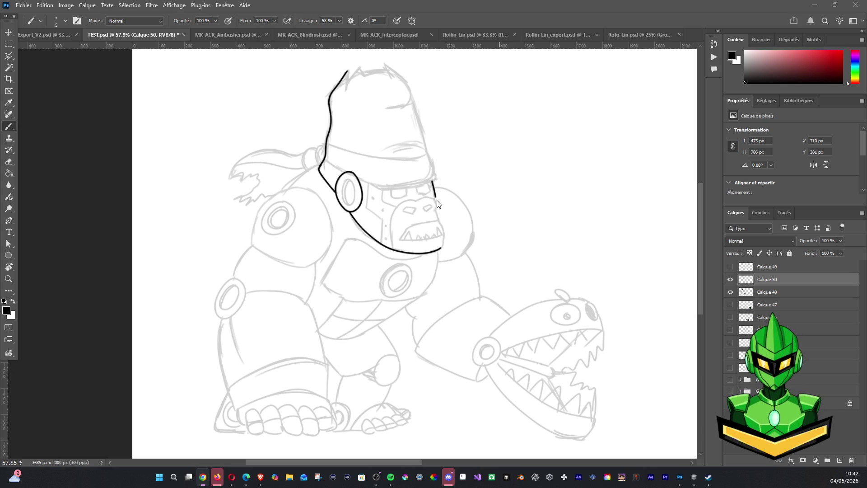
pyautogui.moveTo(420, 201); pyautogui.dragTo(441, 202)
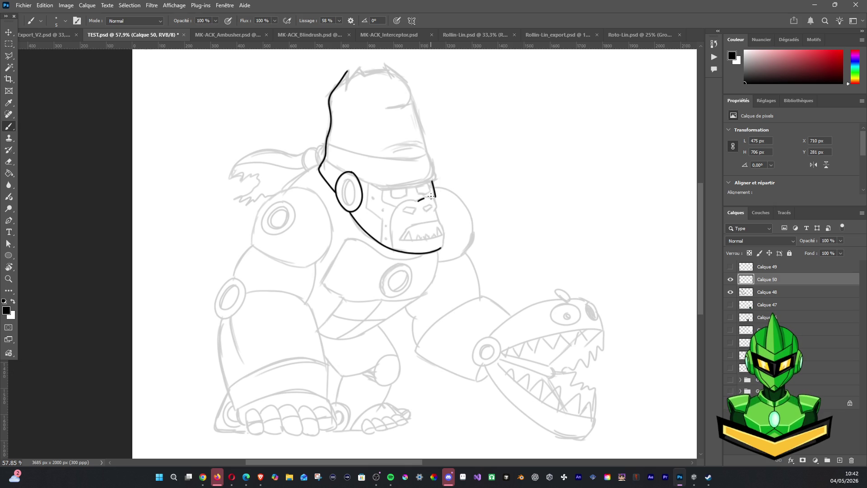
pyautogui.hotkey('ctrl', 'z')
pyautogui.moveTo(418, 202); pyautogui.dragTo(442, 199)
pyautogui.moveTo(440, 202)
pyautogui.mouseDown()
pyautogui.moveTo(445, 241)
pyautogui.moveTo(433, 253)
pyautogui.mouseUp()
pyautogui.moveTo(414, 201)
pyautogui.mouseDown()
pyautogui.moveTo(390, 214)
pyautogui.moveTo(398, 255)
pyautogui.mouseUp()
# Ink the mouth outline with its teeth and an eye shape above it
pyautogui.moveTo(408, 227); pyautogui.dragTo(445, 220)
pyautogui.moveTo(399, 240)
pyautogui.mouseDown()
pyautogui.moveTo(448, 237)
pyautogui.moveTo(413, 243)
pyautogui.moveTo(409, 230)
pyautogui.moveTo(410, 241)
pyautogui.moveTo(431, 234)
pyautogui.mouseUp()
pyautogui.hotkey('ctrl', 'z')
pyautogui.hotkey('ctrl', 'z')
pyautogui.moveTo(431, 233)
pyautogui.mouseDown()
pyautogui.moveTo(435, 240)
pyautogui.moveTo(440, 228)
pyautogui.moveTo(445, 239)
pyautogui.mouseUp()
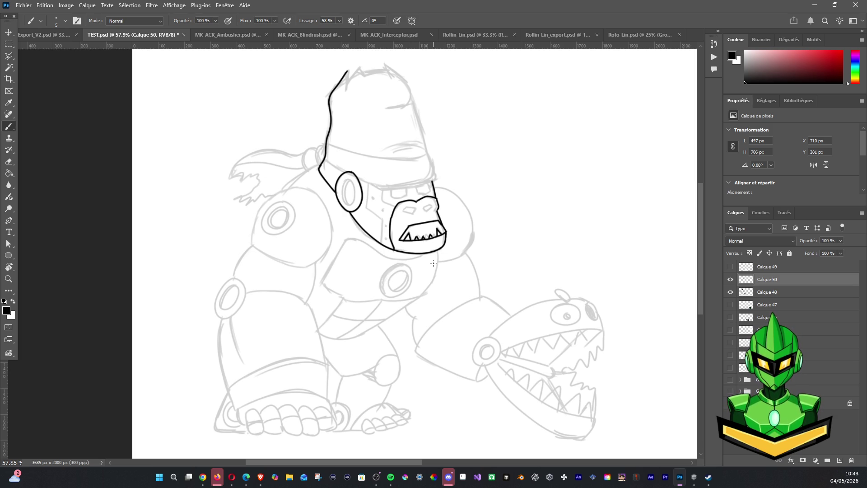
pyautogui.moveTo(400, 216)
pyautogui.mouseDown()
pyautogui.moveTo(437, 203)
pyautogui.moveTo(427, 211)
pyautogui.mouseUp()
# Ink and thicken the inner ring of the ear, zooming in for control
pyautogui.moveTo(349, 182)
pyautogui.mouseDown()
pyautogui.moveTo(341, 182)
pyautogui.moveTo(347, 208)
pyautogui.moveTo(356, 193)
pyautogui.moveTo(349, 179)
pyautogui.mouseUp()
pyautogui.moveTo(344, 187); pyautogui.dragTo(354, 208)
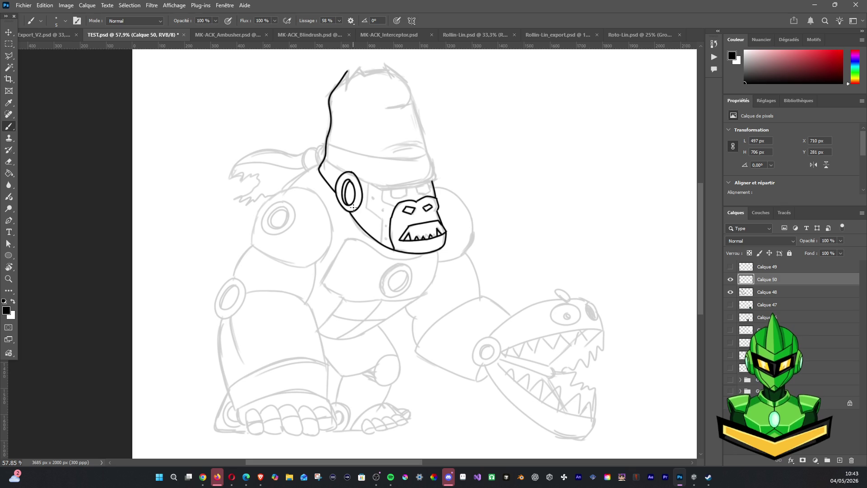
pyautogui.hotkey('ctrl', 'z')
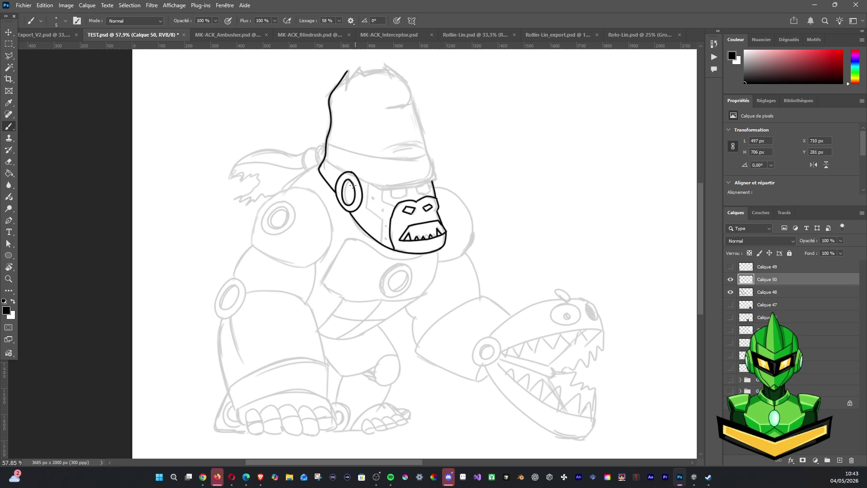
pyautogui.moveTo(346, 188)
pyautogui.mouseDown()
pyautogui.moveTo(348, 205)
pyautogui.moveTo(358, 192)
pyautogui.mouseUp()
pyautogui.press('z')
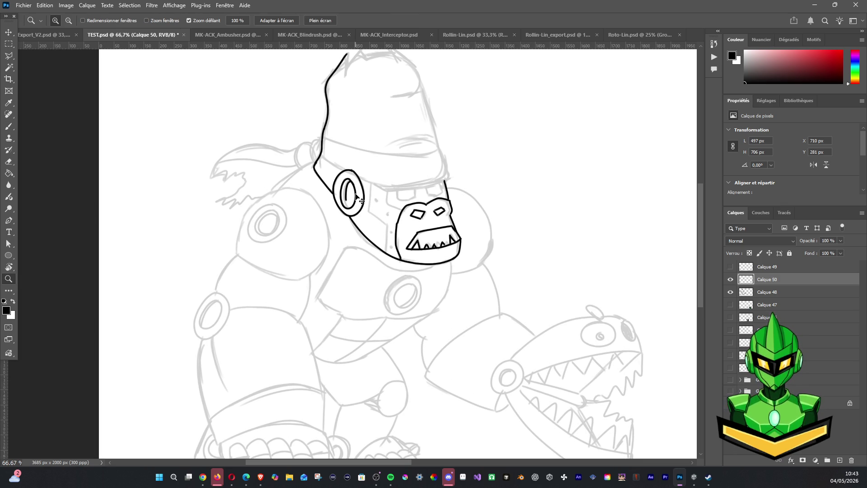
pyautogui.press('b')
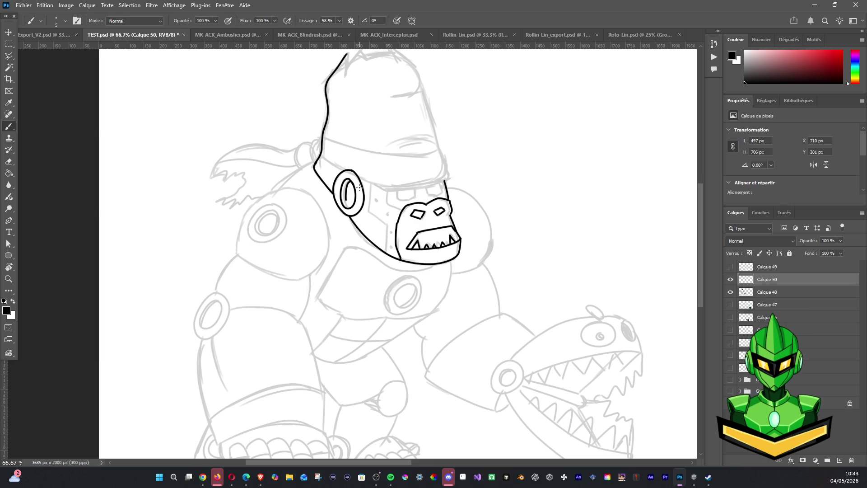
pyautogui.moveTo(343, 190); pyautogui.dragTo(355, 212)
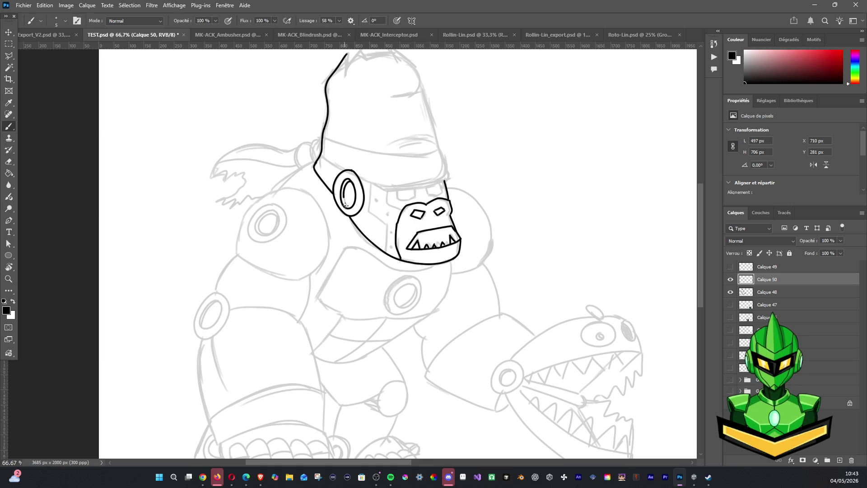
# Ink the helmet band down to the ear, the brim's right edge and the headband's lower and upper edges
pyautogui.moveTo(444, 234); pyautogui.dragTo(375, 287)
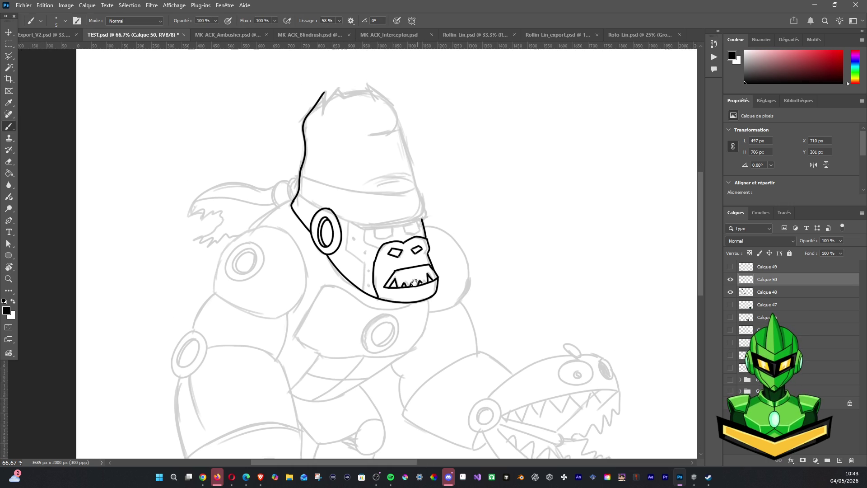
pyautogui.moveTo(256, 205); pyautogui.dragTo(283, 223)
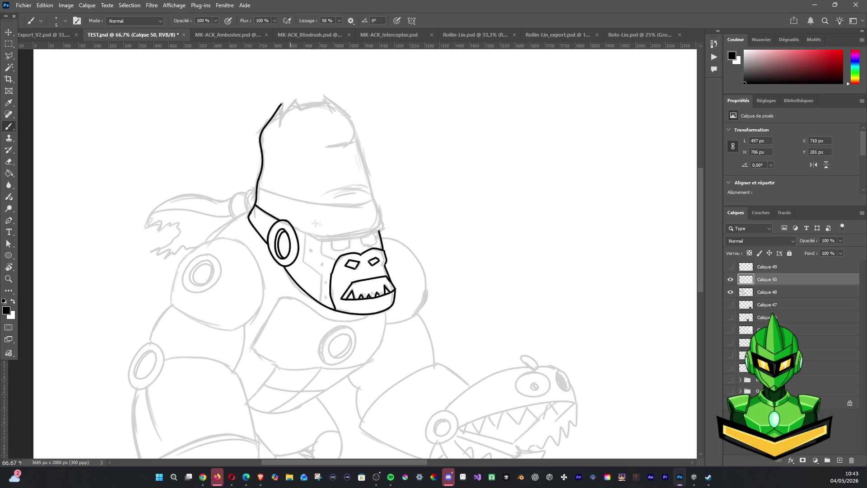
pyautogui.moveTo(294, 231)
pyautogui.mouseDown()
pyautogui.moveTo(379, 230)
pyautogui.moveTo(386, 221)
pyautogui.moveTo(369, 196)
pyautogui.mouseUp()
pyautogui.hotkey('ctrl', 'z')
pyautogui.moveTo(373, 198)
pyautogui.mouseDown()
pyautogui.moveTo(387, 229)
pyautogui.moveTo(377, 233)
pyautogui.mouseUp()
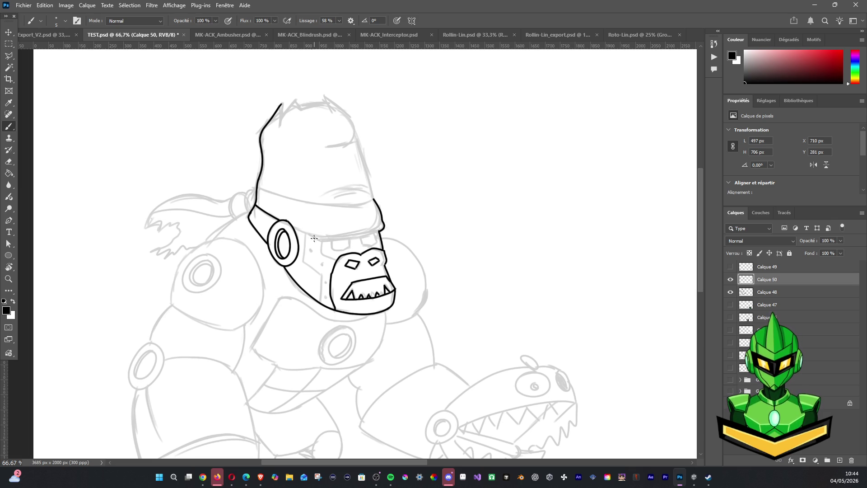
pyautogui.moveTo(293, 228)
pyautogui.mouseDown()
pyautogui.moveTo(333, 238)
pyautogui.moveTo(384, 228)
pyautogui.mouseUp()
pyautogui.hotkey('ctrl', 'z')
pyautogui.moveTo(293, 227)
pyautogui.mouseDown()
pyautogui.moveTo(352, 238)
pyautogui.moveTo(387, 227)
pyautogui.mouseUp()
pyautogui.hotkey('ctrl', 'z')
pyautogui.hotkey('ctrl', 'z')
pyautogui.moveTo(296, 230); pyautogui.dragTo(387, 230)
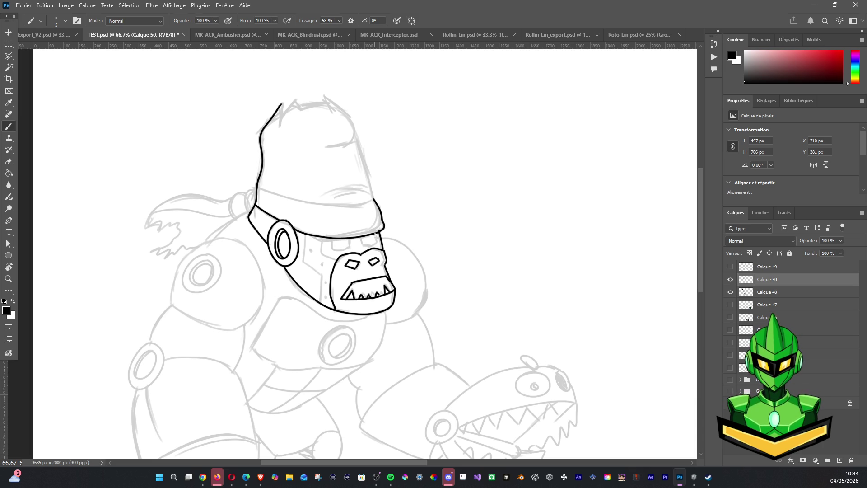
pyautogui.moveTo(260, 192)
pyautogui.mouseDown()
pyautogui.moveTo(332, 206)
pyautogui.moveTo(374, 196)
pyautogui.moveTo(381, 210)
pyautogui.mouseUp()
pyautogui.hotkey('ctrl', 'z')
# Finish the brim edge, ink the spiked helmet top and add small rivet circles
pyautogui.moveTo(381, 217); pyautogui.dragTo(384, 229)
pyautogui.moveTo(282, 103); pyautogui.dragTo(279, 114)
pyautogui.moveTo(283, 120)
pyautogui.mouseDown()
pyautogui.moveTo(295, 101)
pyautogui.moveTo(303, 116)
pyautogui.moveTo(330, 104)
pyautogui.moveTo(326, 96)
pyautogui.moveTo(358, 136)
pyautogui.moveTo(330, 147)
pyautogui.moveTo(356, 140)
pyautogui.moveTo(372, 205)
pyautogui.moveTo(359, 187)
pyautogui.moveTo(373, 190)
pyautogui.mouseUp()
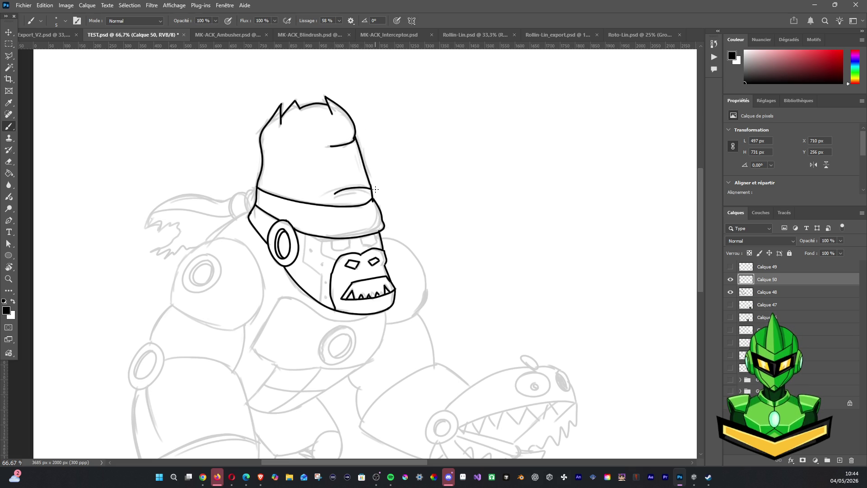
pyautogui.moveTo(355, 178); pyautogui.dragTo(355, 177)
pyautogui.moveTo(343, 133); pyautogui.dragTo(347, 149)
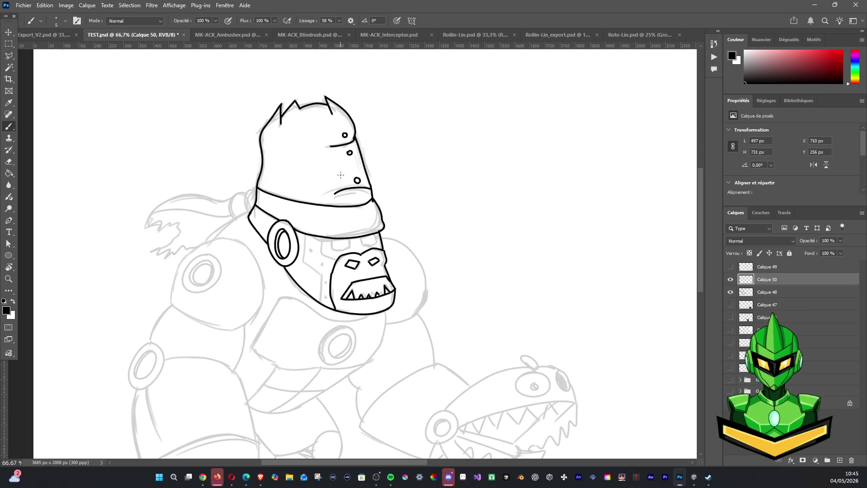
pyautogui.hotkey('ctrl', 'z')
pyautogui.moveTo(352, 151); pyautogui.dragTo(354, 154)
# Ink the metal panel lines along the jaw and under the headband
pyautogui.moveTo(305, 234)
pyautogui.mouseDown()
pyautogui.moveTo(303, 263)
pyautogui.moveTo(326, 278)
pyautogui.moveTo(321, 307)
pyautogui.mouseUp()
pyautogui.hotkey('ctrl', 'z')
pyautogui.hotkey('ctrl', 'z')
pyautogui.moveTo(321, 273); pyautogui.dragTo(321, 309)
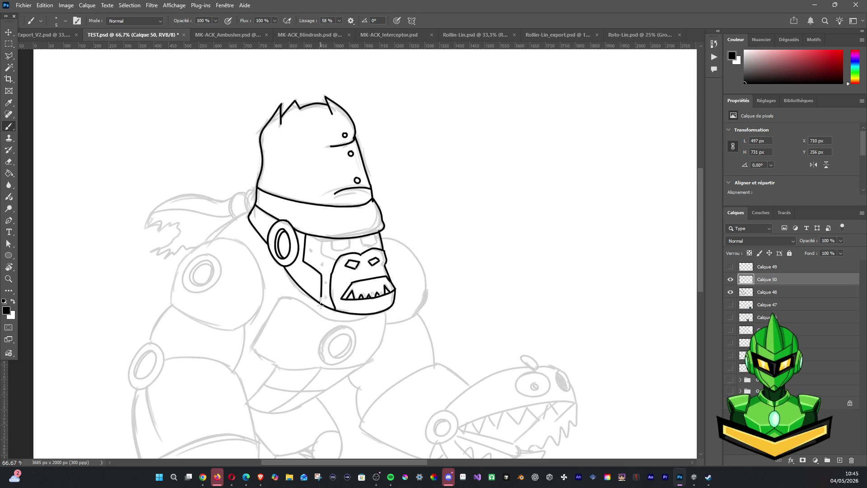
pyautogui.moveTo(322, 234)
pyautogui.mouseDown()
pyautogui.moveTo(323, 257)
pyautogui.moveTo(340, 264)
pyautogui.moveTo(333, 254)
pyautogui.moveTo(369, 243)
pyautogui.moveTo(379, 253)
pyautogui.moveTo(383, 244)
pyautogui.moveTo(383, 252)
pyautogui.moveTo(347, 255)
pyautogui.mouseUp()
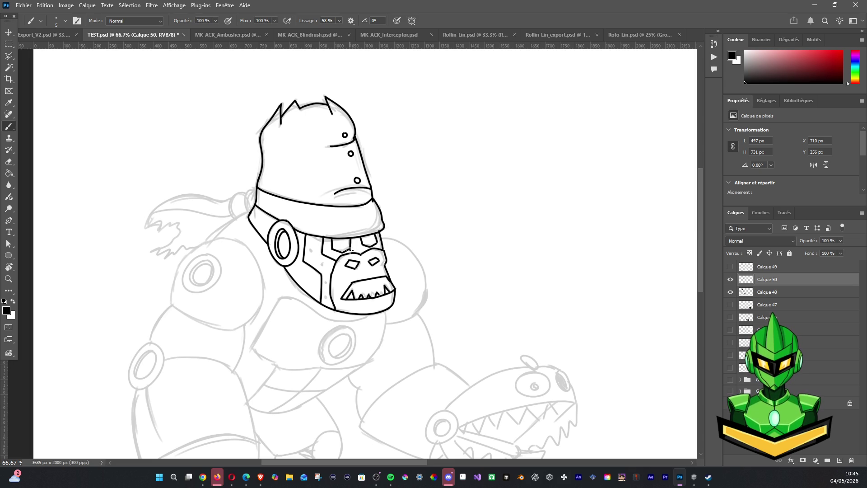
pyautogui.scroll(-1, 353, 251)
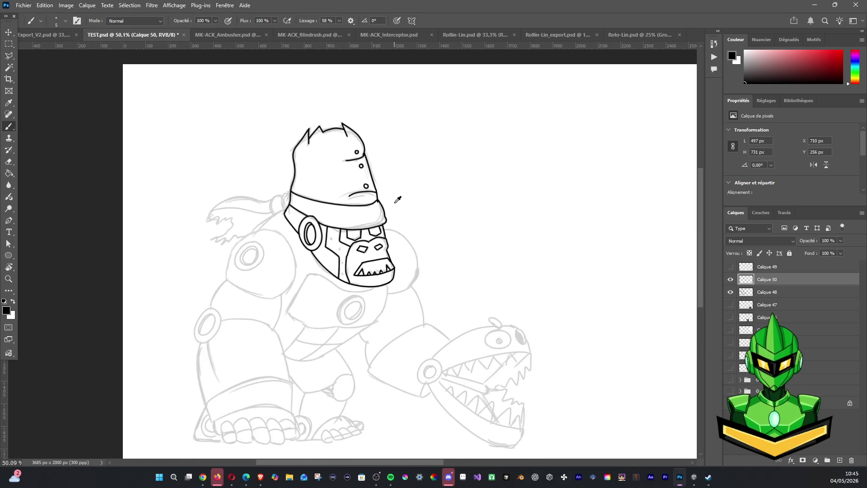
pyautogui.scroll(-1, 407, 197)
pyautogui.scroll(-1, 454, 180)
pyautogui.scroll(2, 460, 177)
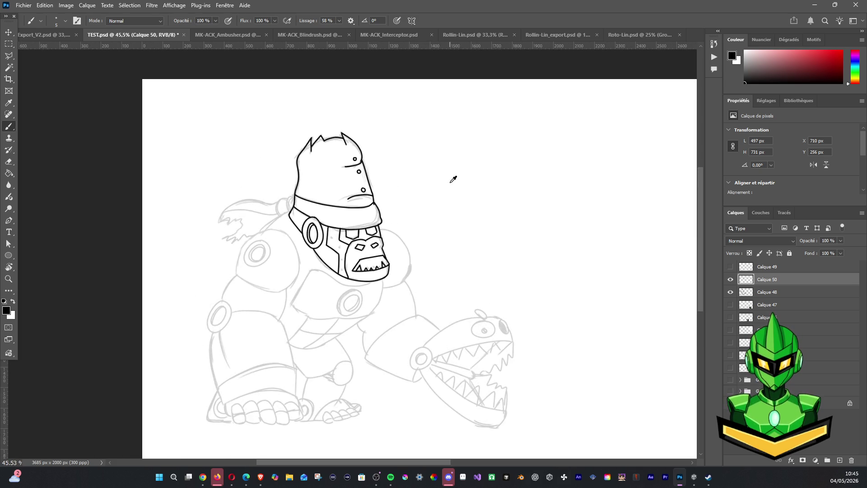
pyautogui.scroll(-1, 455, 184)
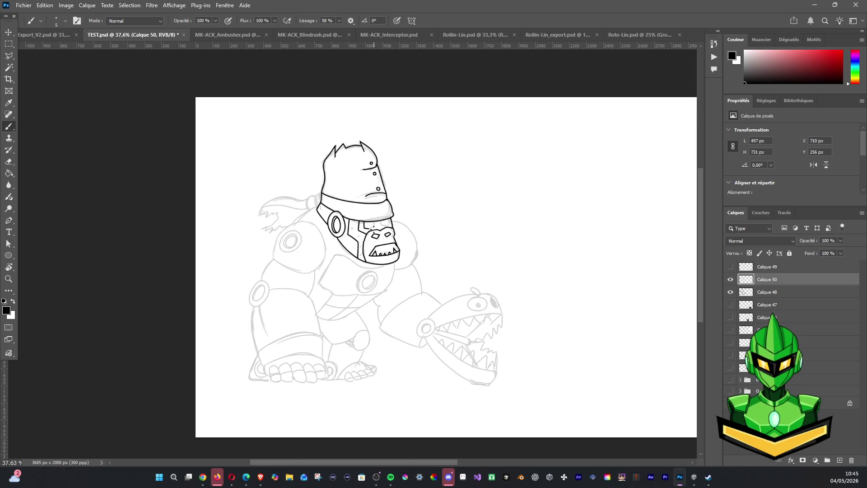
pyautogui.scroll(2, 372, 227)
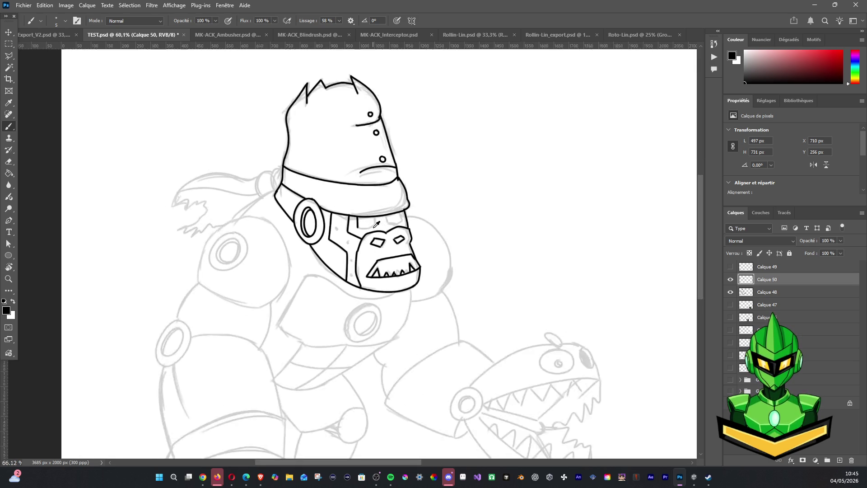
pyautogui.scroll(3, 372, 227)
pyautogui.scroll(1, 372, 227)
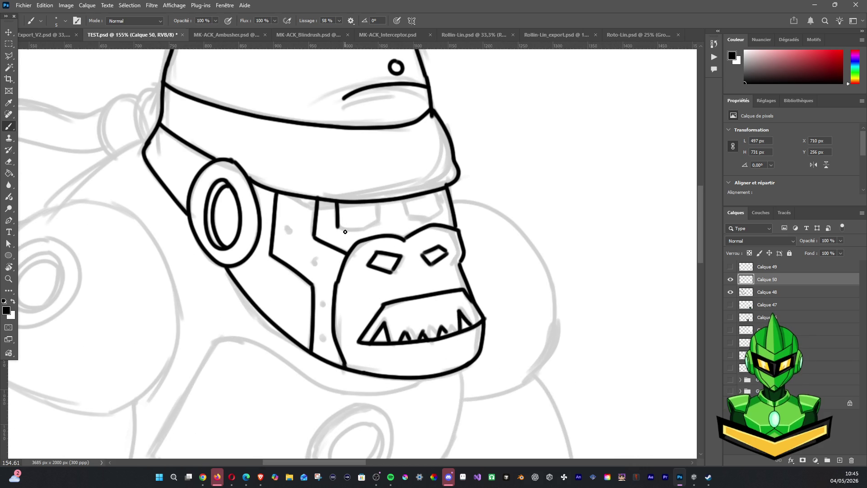
# Ink the top edge of the eye slots under the headband
pyautogui.moveTo(338, 228)
pyautogui.mouseDown()
pyautogui.moveTo(370, 232)
pyautogui.moveTo(378, 216)
pyautogui.moveTo(378, 228)
pyautogui.moveTo(408, 215)
pyautogui.moveTo(442, 218)
pyautogui.mouseUp()
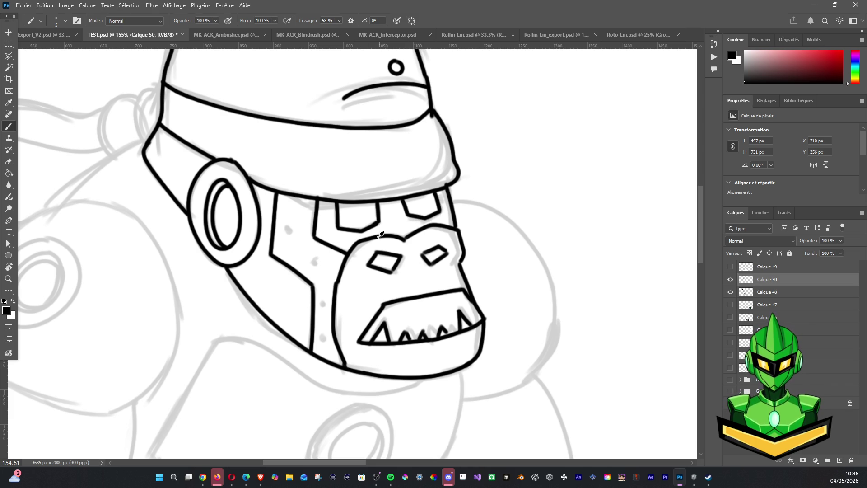
pyautogui.scroll(-4, 381, 234)
pyautogui.scroll(-3, 434, 223)
pyautogui.scroll(-3, 475, 224)
pyautogui.scroll(-2, 497, 222)
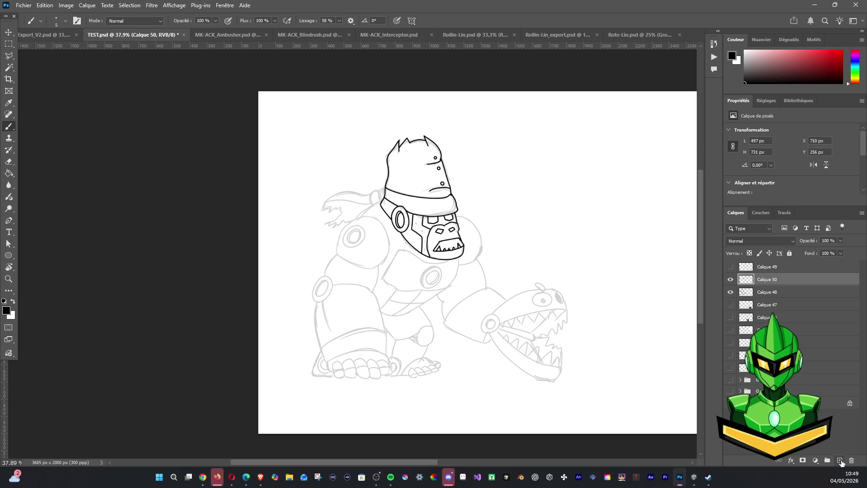
pyautogui.scroll(1, 490, 176)
pyautogui.scroll(1, 490, 175)
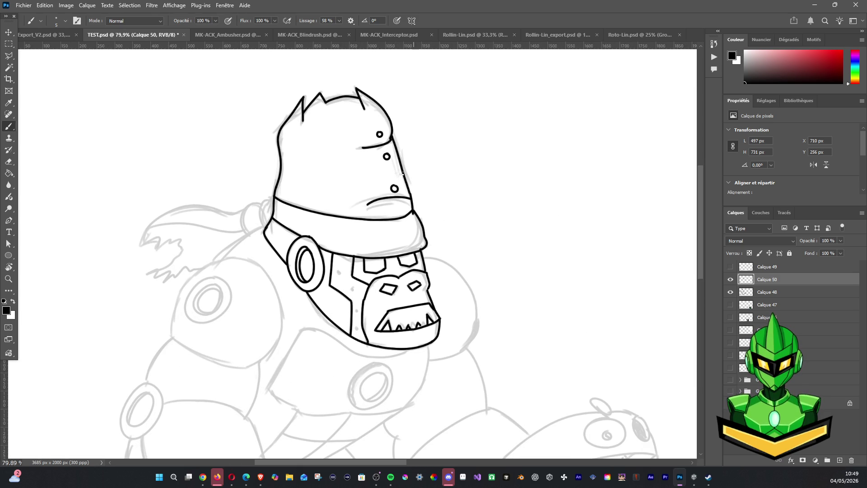
# Toggle the inked head layer's visibility to compare it with the sketch
pyautogui.click(731, 279)
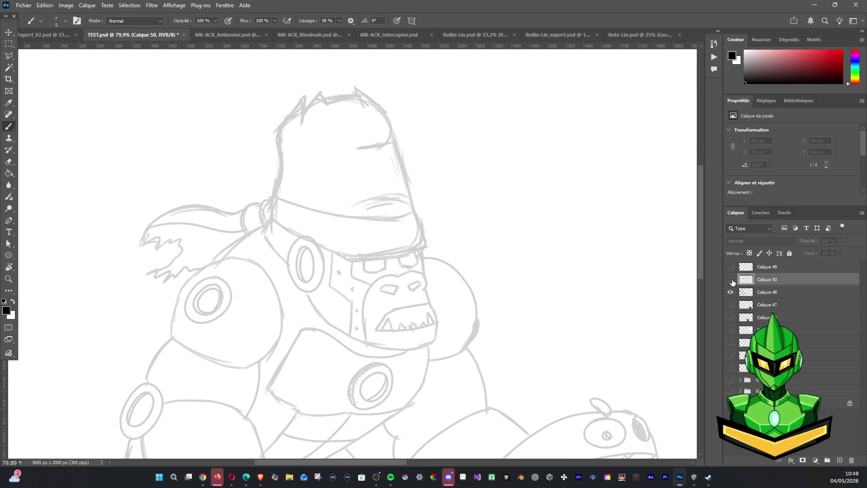
pyautogui.click(730, 279)
pyautogui.click(731, 279)
pyautogui.click(731, 279)
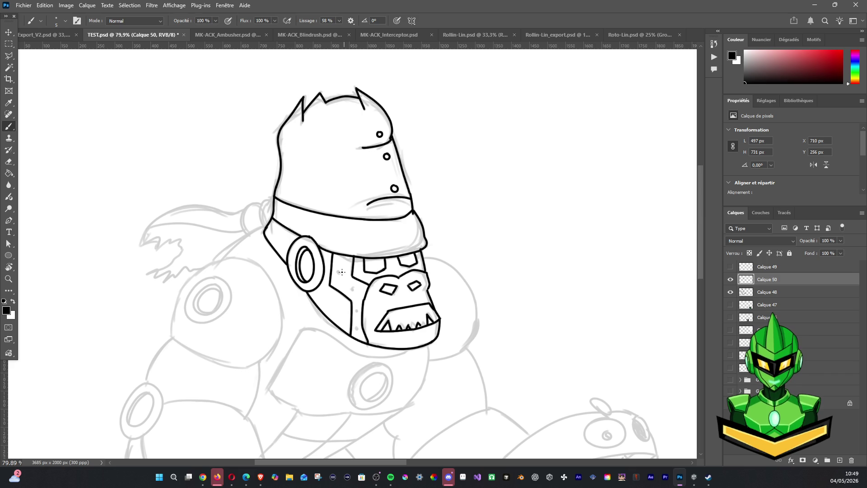
# Ink small rivet circles on the cheek and lower jaw plate, redoing a bad one
pyautogui.moveTo(340, 267)
pyautogui.mouseDown()
pyautogui.moveTo(355, 296)
pyautogui.moveTo(353, 286)
pyautogui.mouseUp()
pyautogui.hotkey('ctrl', 'z')
pyautogui.hotkey('ctrl', 'z')
pyautogui.moveTo(360, 308); pyautogui.dragTo(358, 317)
pyautogui.hotkey('ctrl', 'z')
pyautogui.hotkey('ctrl', 'z')
pyautogui.moveTo(356, 322); pyautogui.dragTo(360, 329)
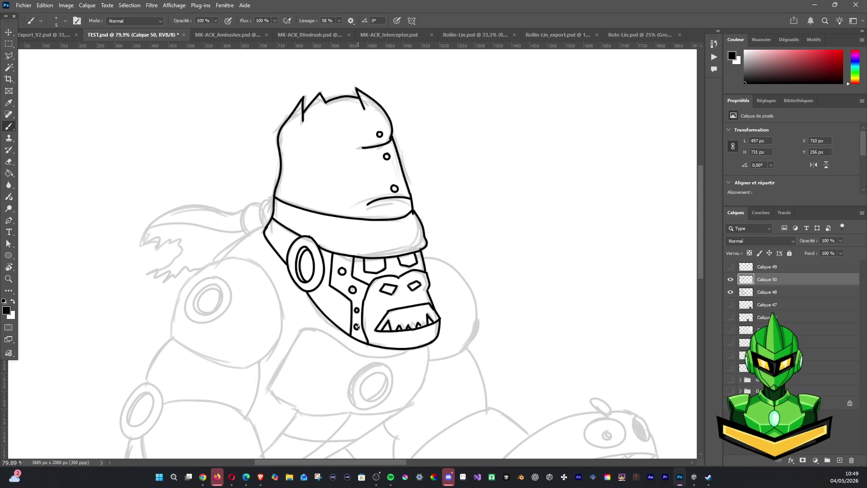
pyautogui.scroll(-3, 357, 340)
pyautogui.moveTo(352, 312)
pyautogui.mouseDown()
pyautogui.moveTo(334, 140)
pyautogui.moveTo(334, 157)
pyautogui.mouseUp()
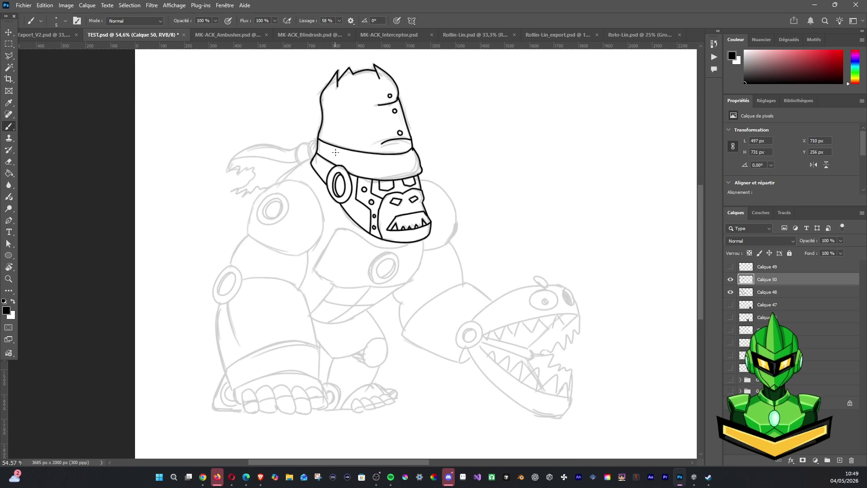
# Flick the inked head layer on and off to check it against the sketch
pyautogui.click(730, 279)
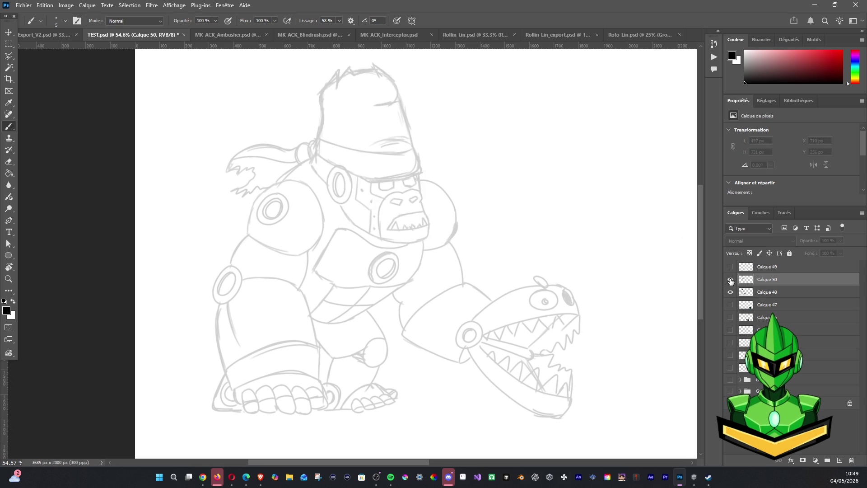
pyautogui.click(730, 279)
pyautogui.click(730, 280)
pyautogui.click(731, 279)
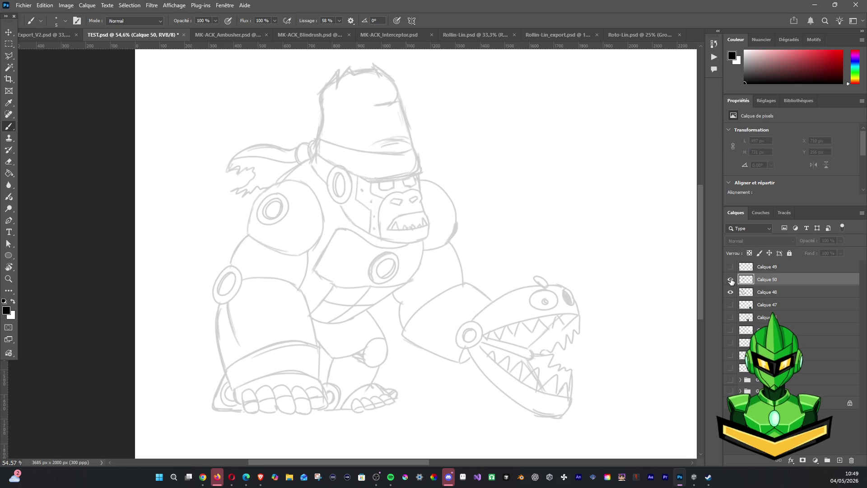
# Create new empty layer Calque 51 above Calque 48, then reselect Calque 50
pyautogui.click(773, 292)
pyautogui.click(840, 461)
pyautogui.click(730, 279)
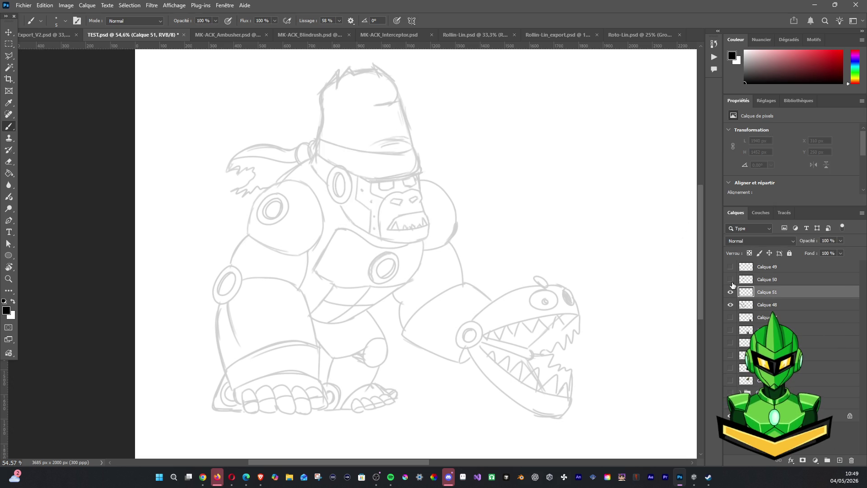
pyautogui.click(730, 279)
pyautogui.click(731, 280)
pyautogui.click(767, 279)
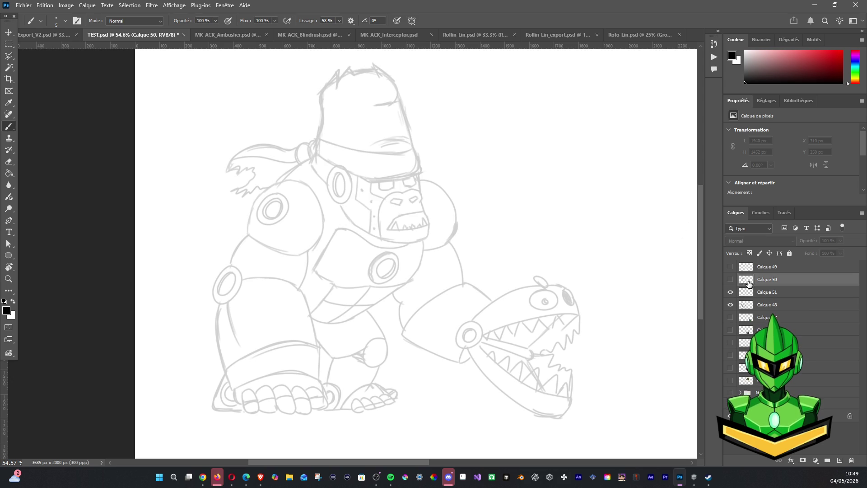
pyautogui.click(730, 279)
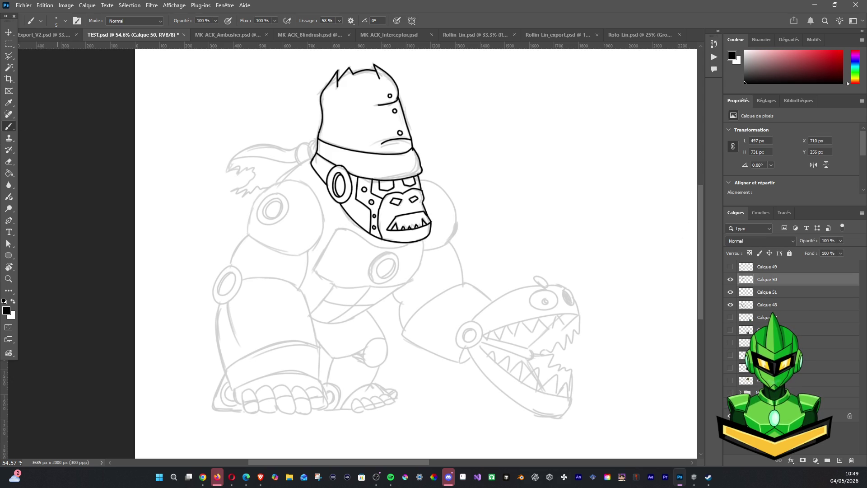
pyautogui.click(41, 35)
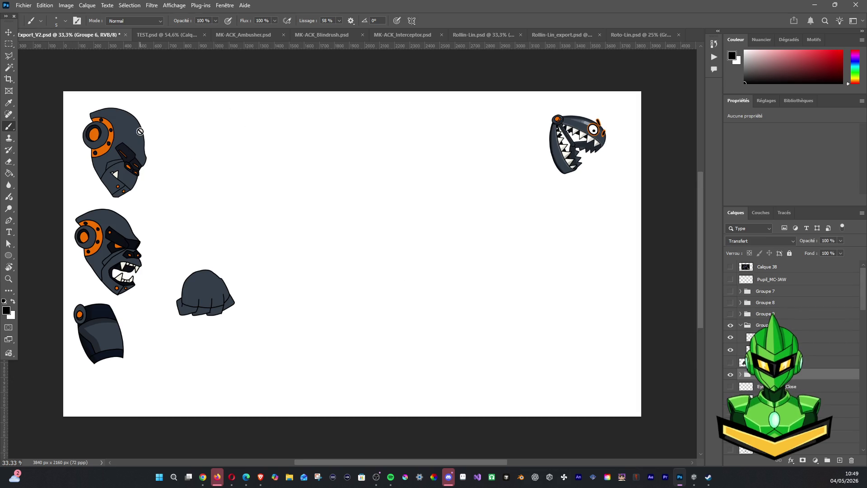
# Capture a screen region of the ninja monkey robot in the MK-ACK_Ambusher document
pyautogui.click(243, 35)
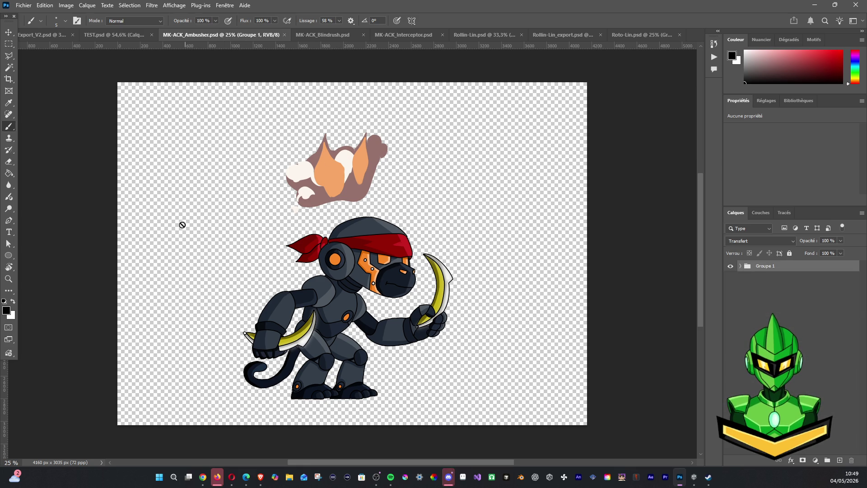
pyautogui.press('super+shift+s')
pyautogui.moveTo(227, 207); pyautogui.dragTo(481, 410)
# Paste the captured character into TEST, then undo it again
pyautogui.click(115, 34)
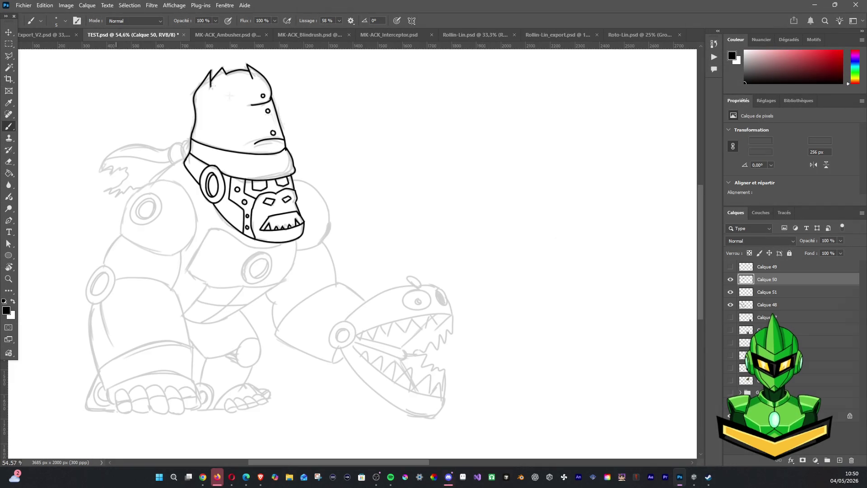
pyautogui.hotkey('ctrl', 'v')
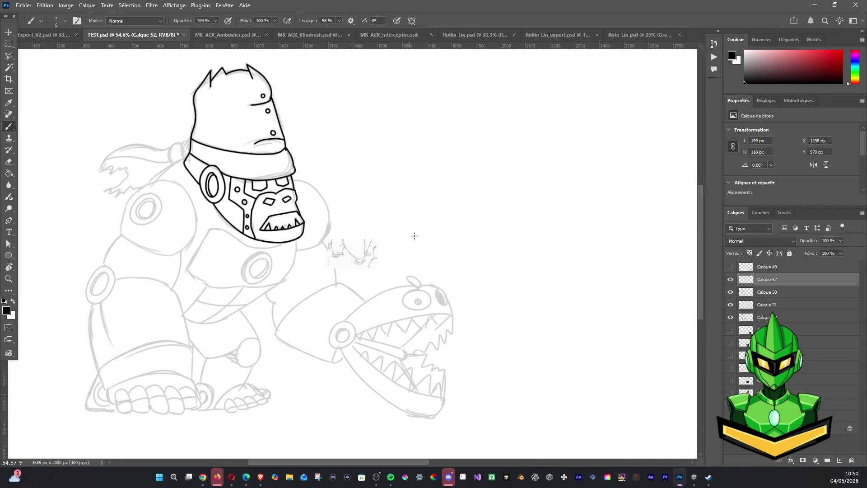
pyautogui.hotkey('ctrl', 'z')
pyautogui.hotkey('ctrl', 'shift', 'z')
pyautogui.hotkey('ctrl', 'z')
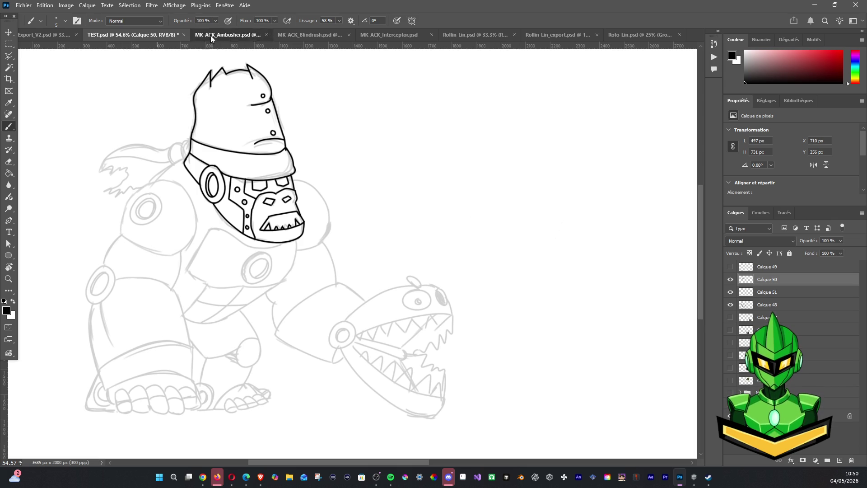
# Return to MK-ACK_Ambusher and check the Groupe 1 layer group's options without changes
pyautogui.click(227, 34)
pyautogui.click(10, 44)
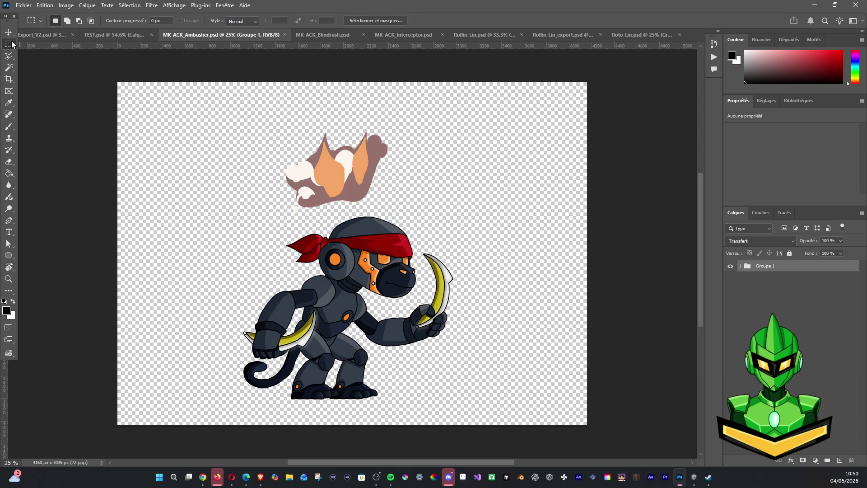
pyautogui.rightClick(748, 268)
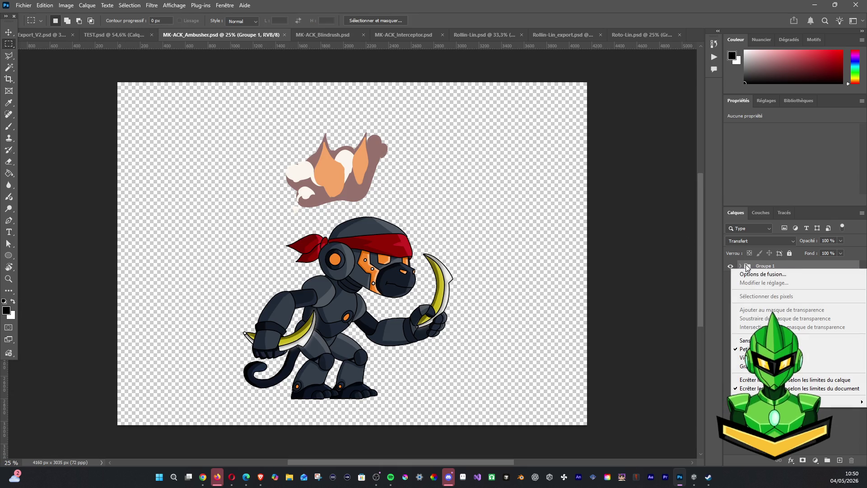
pyautogui.click(766, 276)
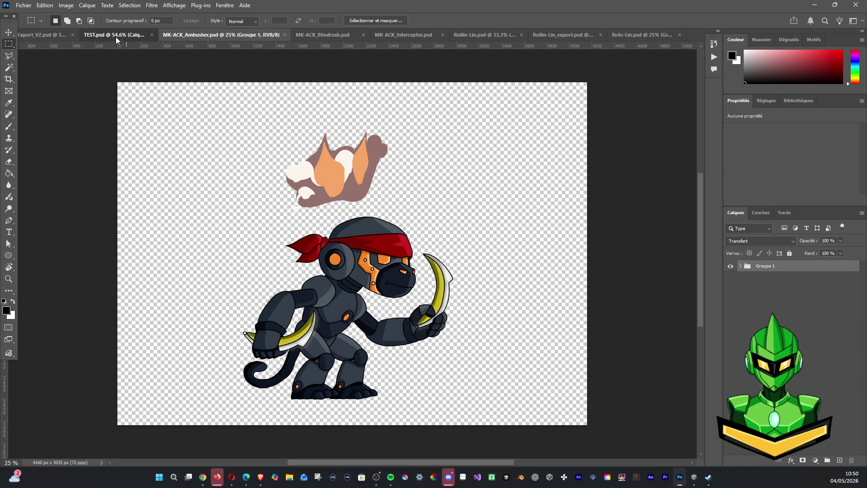
# Scale the Groupe 1 ninja monkey copy down in TEST and move it right of the gorilla
pyautogui.click(41, 34)
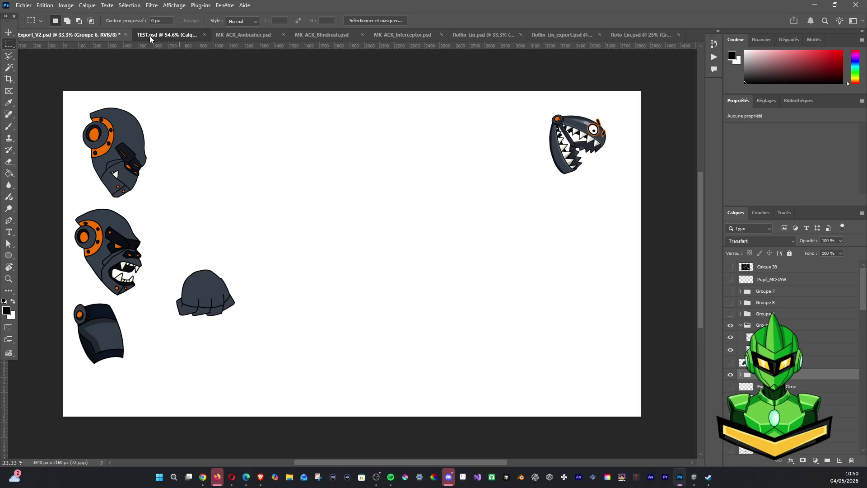
pyautogui.click(158, 35)
pyautogui.scroll(-3, 368, 185)
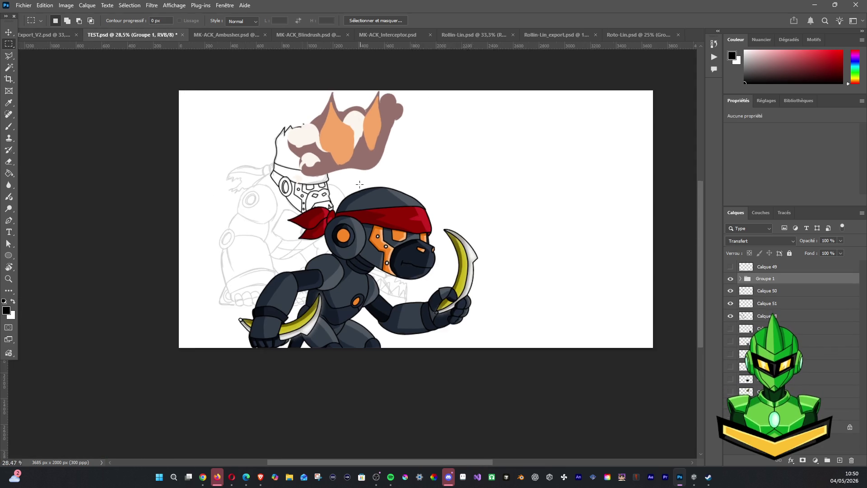
pyautogui.press('v')
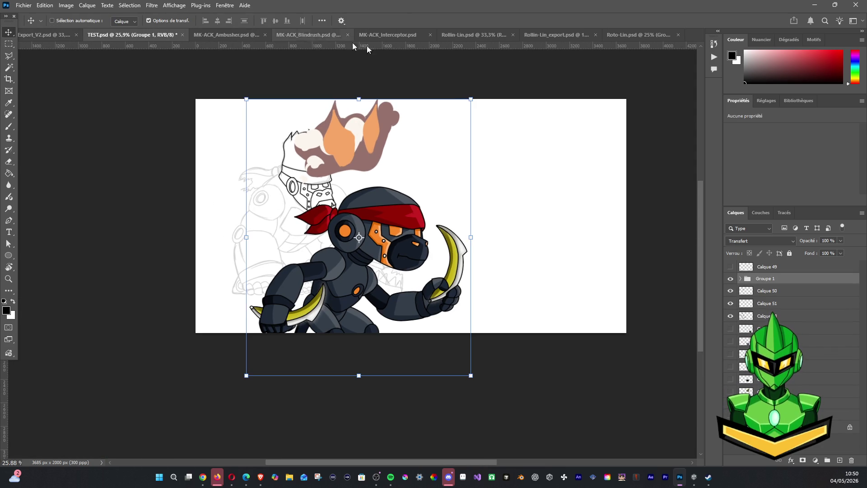
pyautogui.moveTo(469, 376); pyautogui.dragTo(390, 279)
pyautogui.moveTo(359, 186)
pyautogui.mouseDown()
pyautogui.moveTo(493, 198)
pyautogui.moveTo(498, 189)
pyautogui.mouseUp()
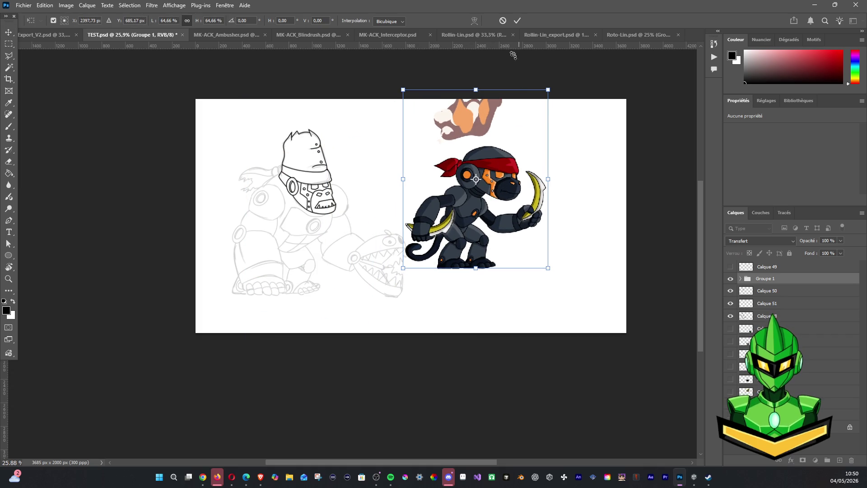
pyautogui.click(517, 21)
pyautogui.scroll(2, 451, 188)
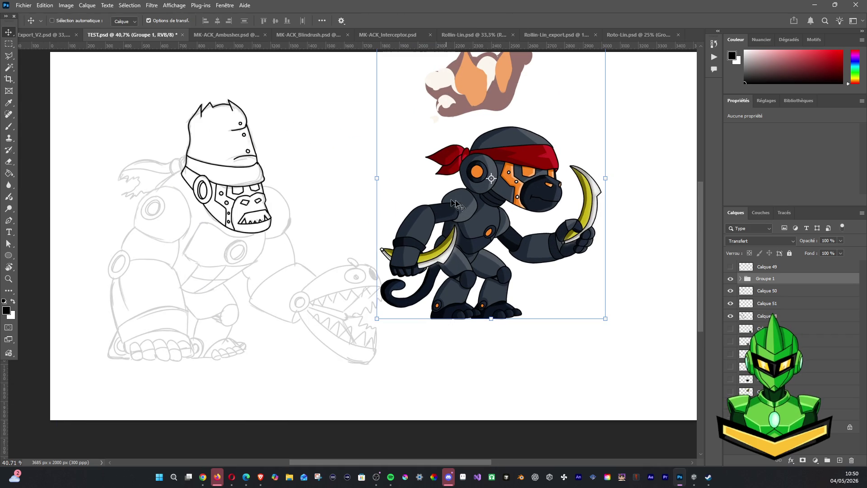
pyautogui.moveTo(481, 194); pyautogui.dragTo(546, 208)
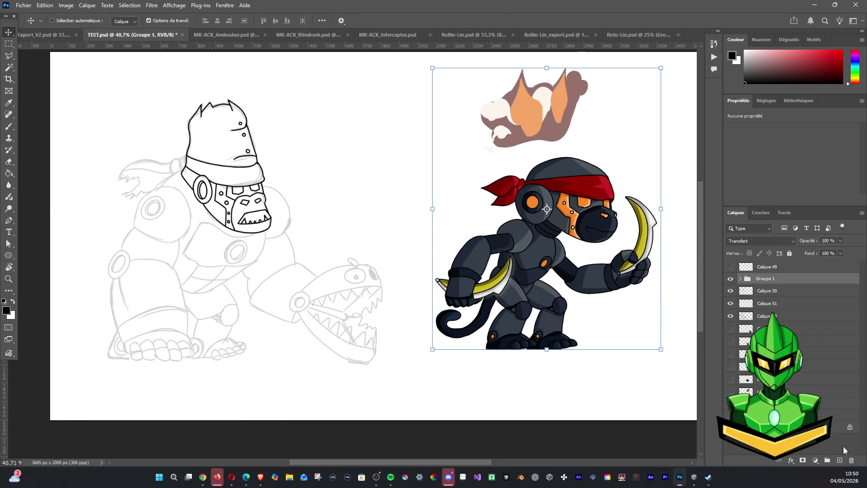
# Add a new empty layer above Groupe 1 and select a rectangle near the top of the page
pyautogui.click(841, 460)
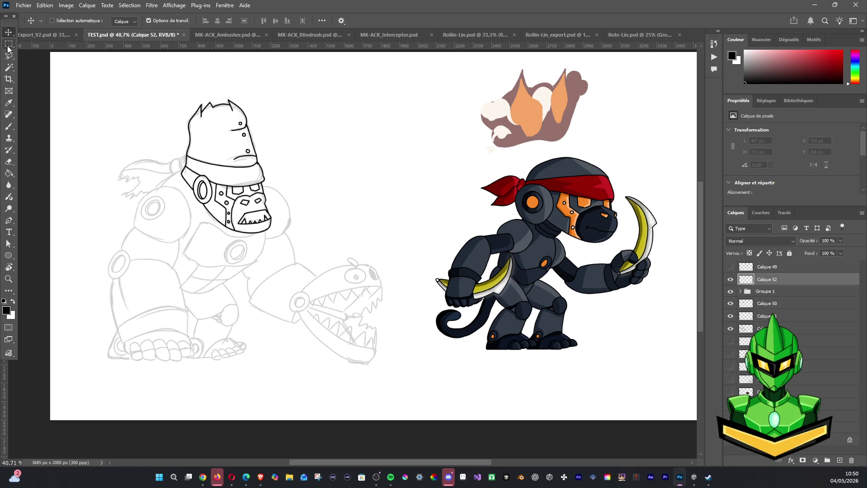
pyautogui.press('m')
pyautogui.moveTo(300, 91); pyautogui.dragTo(429, 112)
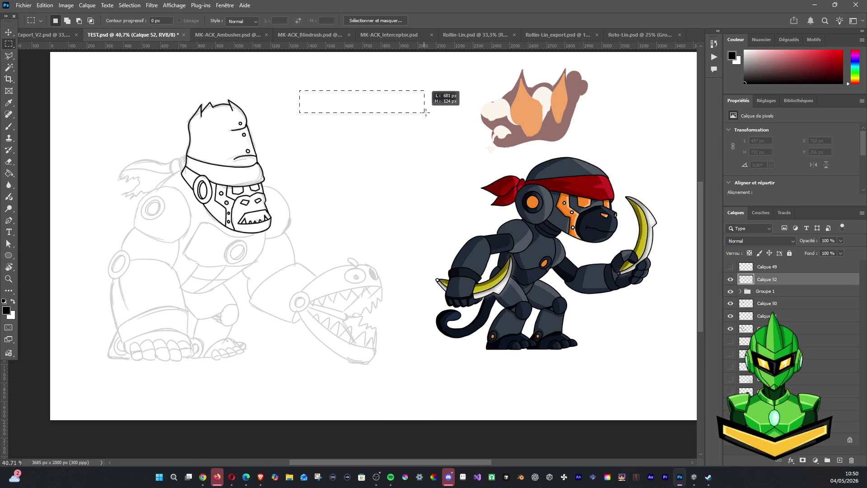
# Fill a small square with dark blue-grey sampled from the character, deselect and duplicate its layer
pyautogui.moveTo(430, 112)
pyautogui.mouseDown()
pyautogui.moveTo(318, 109)
pyautogui.moveTo(324, 114)
pyautogui.mouseUp()
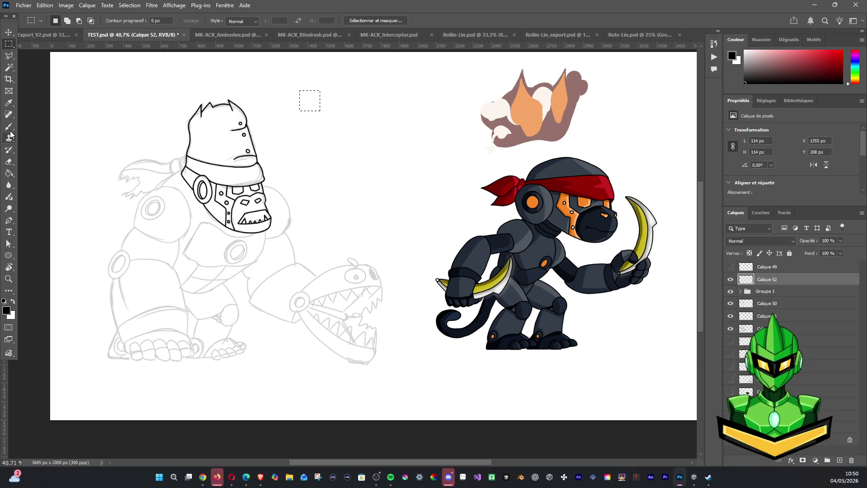
pyautogui.click(9, 174)
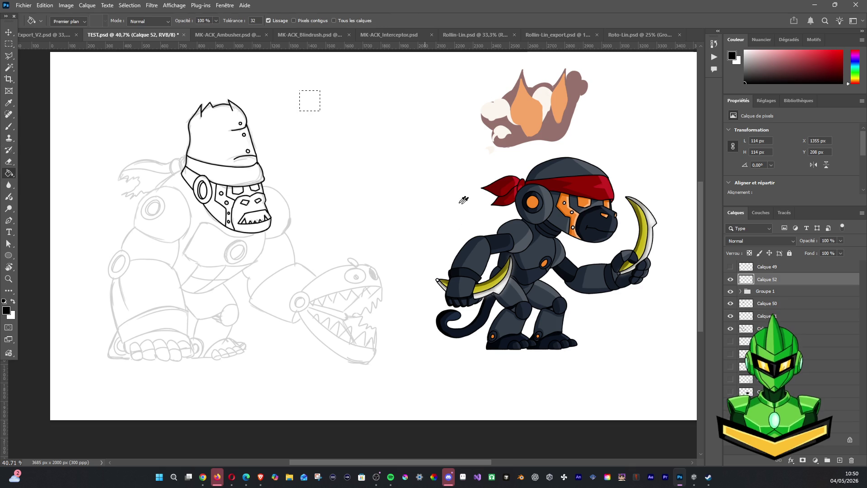
pyautogui.keyDown('alt'); pyautogui.click(550, 196); pyautogui.keyUp('alt')
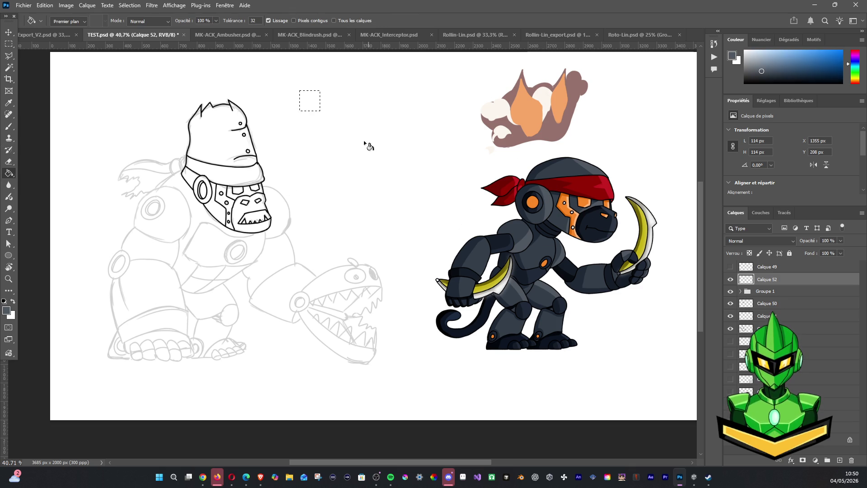
pyautogui.click(315, 101)
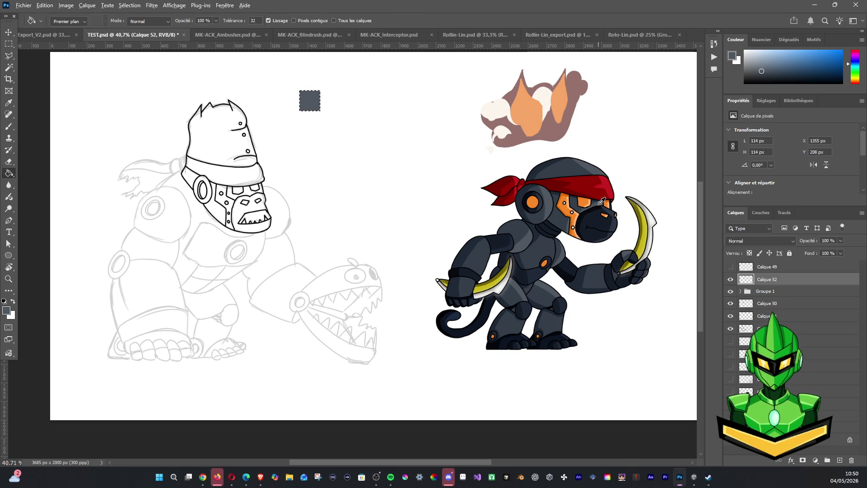
pyautogui.hotkey('ctrl', 'd')
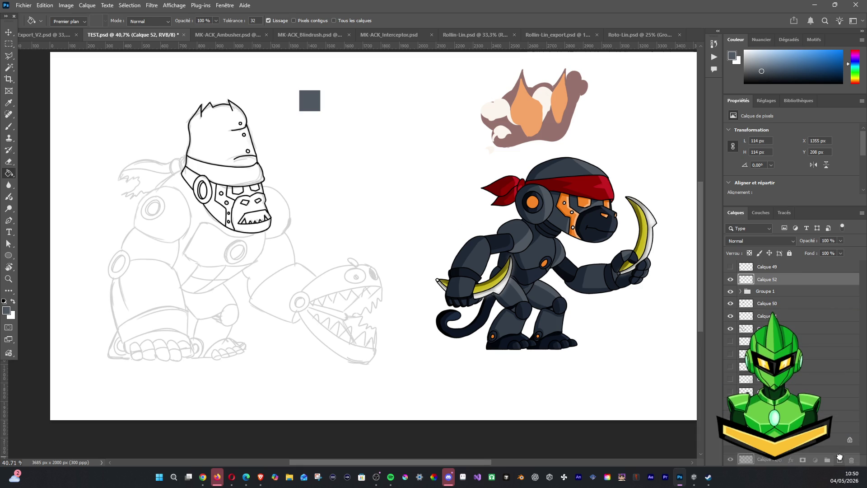
pyautogui.hotkey('ctrl', 'j')
# Duplicate and drag the square into a row of four identical grey swatches
pyautogui.click(10, 33)
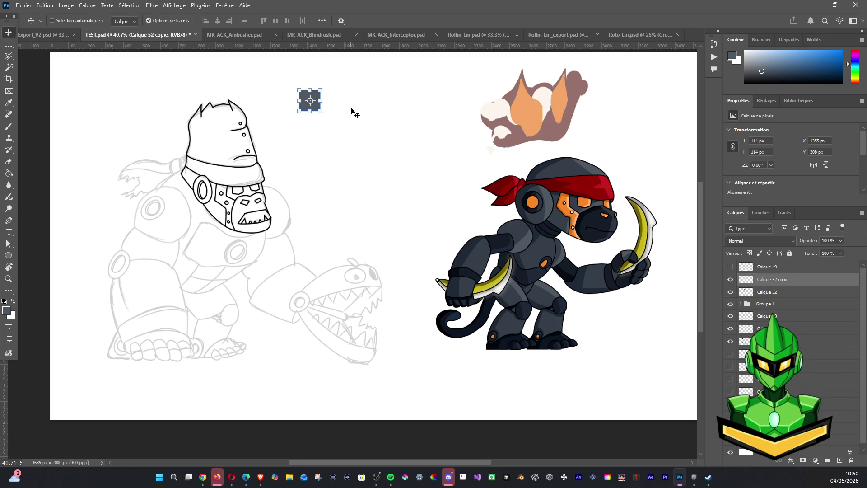
pyautogui.moveTo(354, 112); pyautogui.dragTo(382, 112)
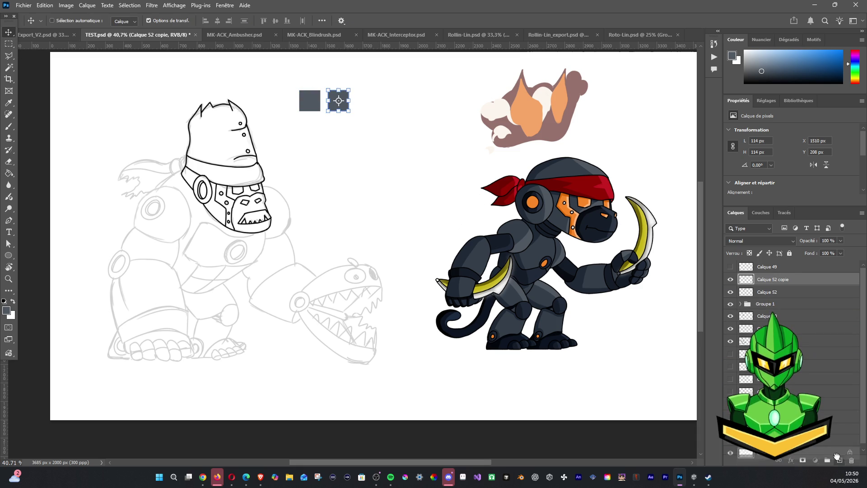
pyautogui.hotkey('ctrl', 'j')
pyautogui.moveTo(338, 102); pyautogui.dragTo(398, 149)
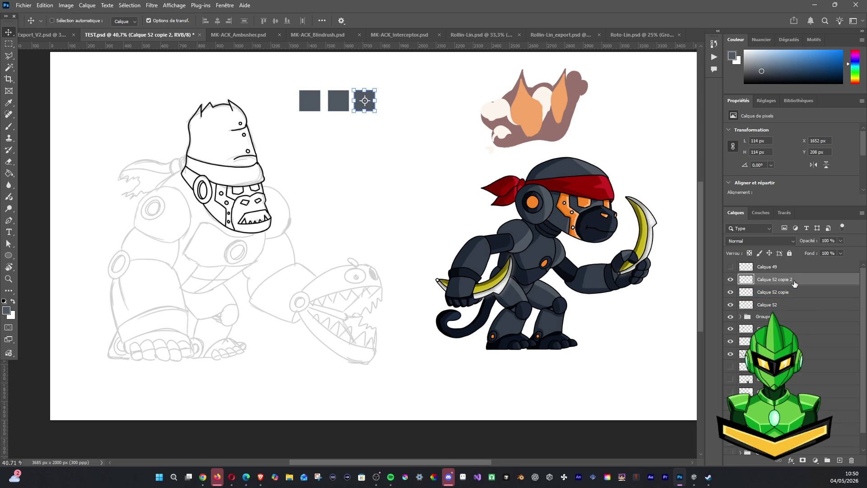
pyautogui.hotkey('ctrl', 'j')
pyautogui.moveTo(367, 102)
pyautogui.mouseDown()
pyautogui.moveTo(422, 150)
pyautogui.moveTo(433, 150)
pyautogui.mouseUp()
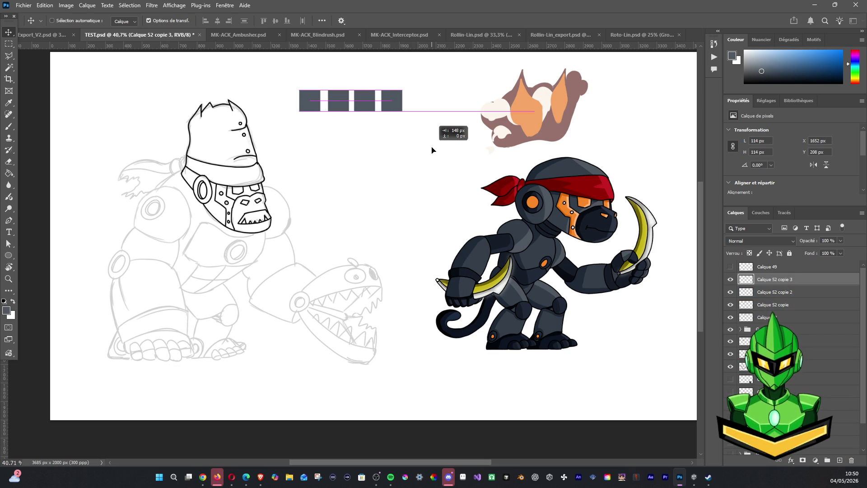
# Start a Color Overlay effect on the second square's layer, Calque 52 copie
pyautogui.click(774, 292)
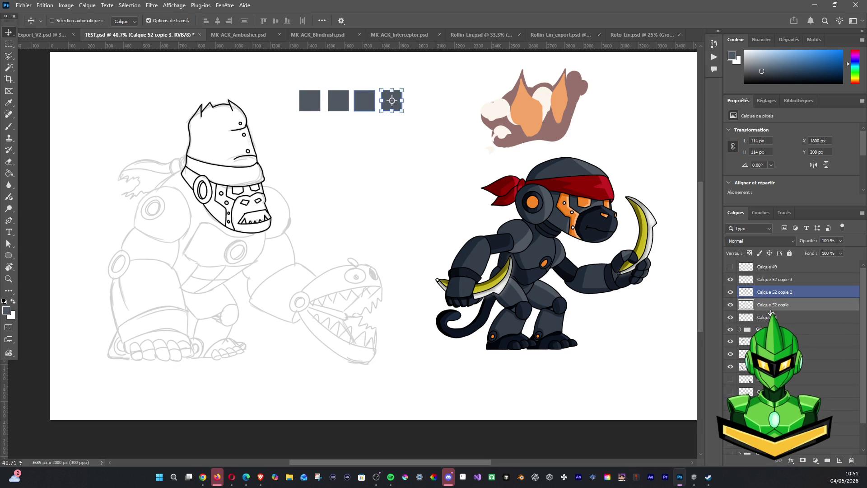
pyautogui.click(793, 462)
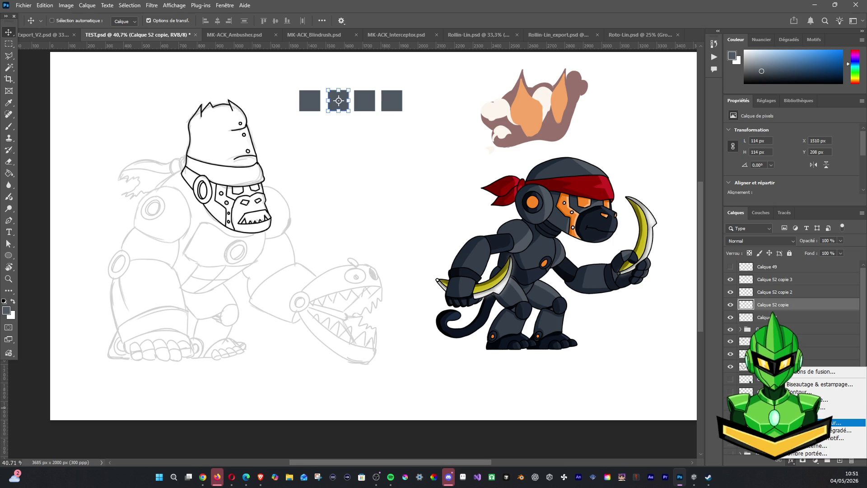
pyautogui.click(840, 422)
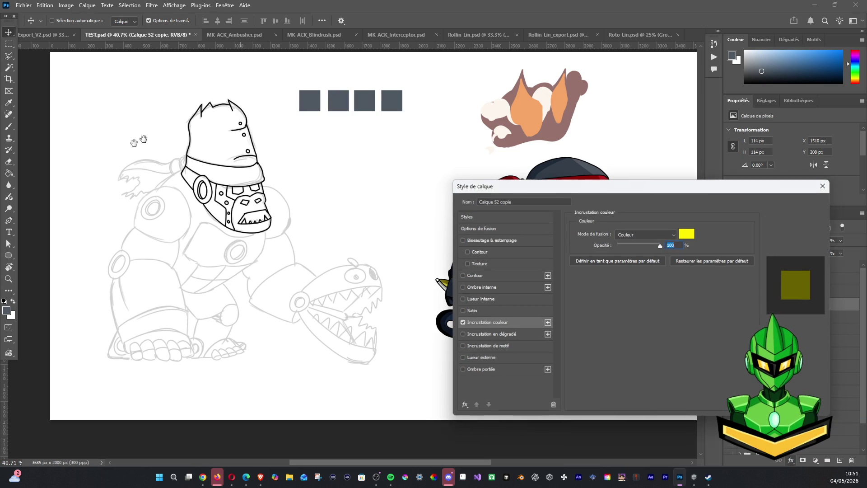
# Give the second square a #343e4a colour overlay sampled from the robot, blend mode Normal
pyautogui.moveTo(640, 210); pyautogui.dragTo(631, 258)
pyautogui.click(664, 305)
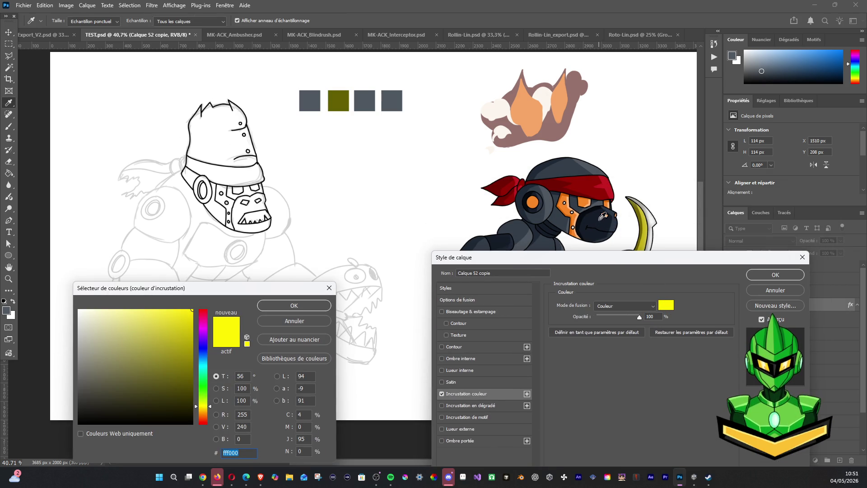
pyautogui.click(568, 174)
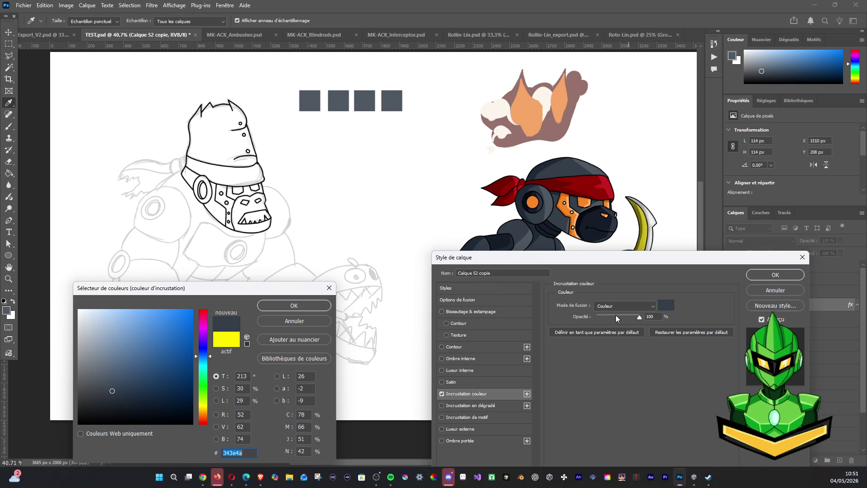
pyautogui.click(294, 305)
pyautogui.click(624, 306)
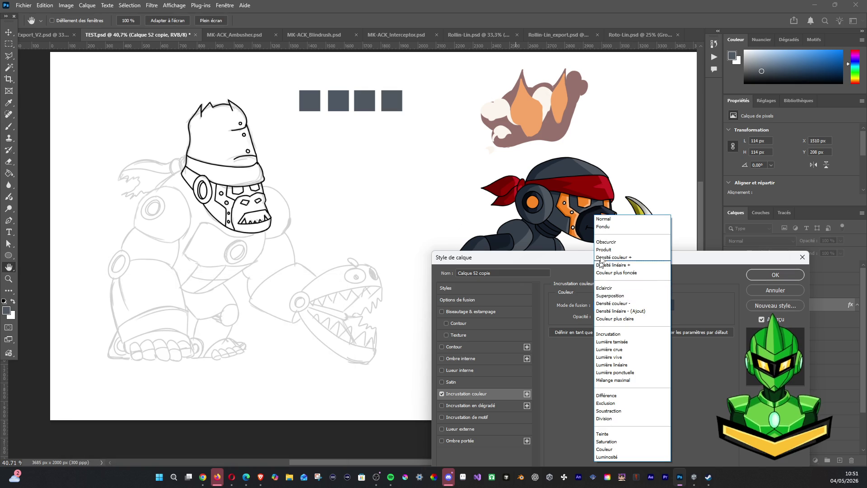
pyautogui.click(603, 219)
pyautogui.click(776, 274)
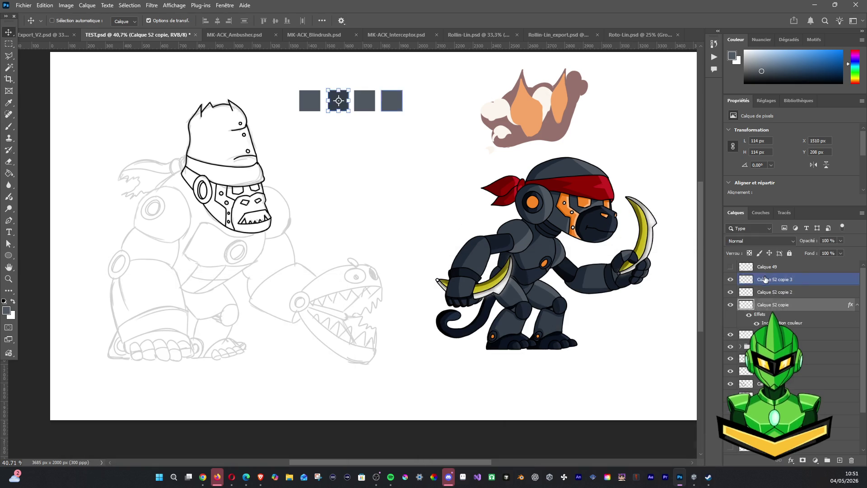
# Give the third square, Calque 52 copie 2, a darker #1f2936 colour overlay
pyautogui.click(776, 292)
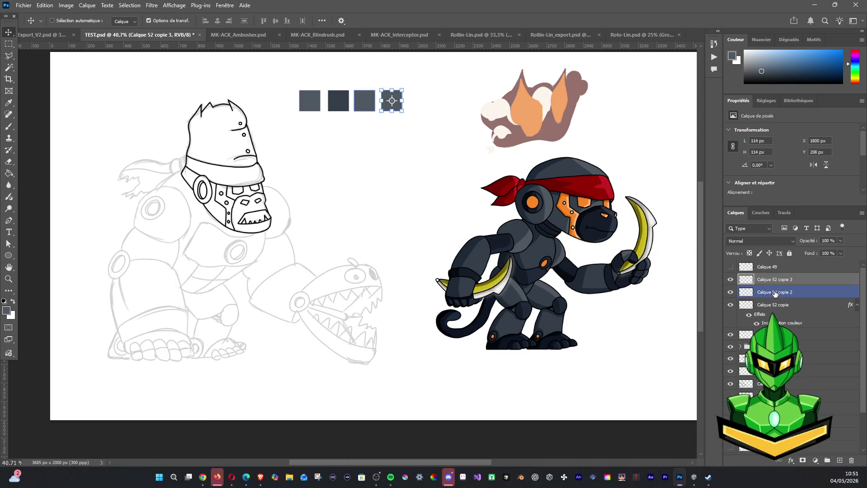
pyautogui.click(794, 461)
pyautogui.click(840, 437)
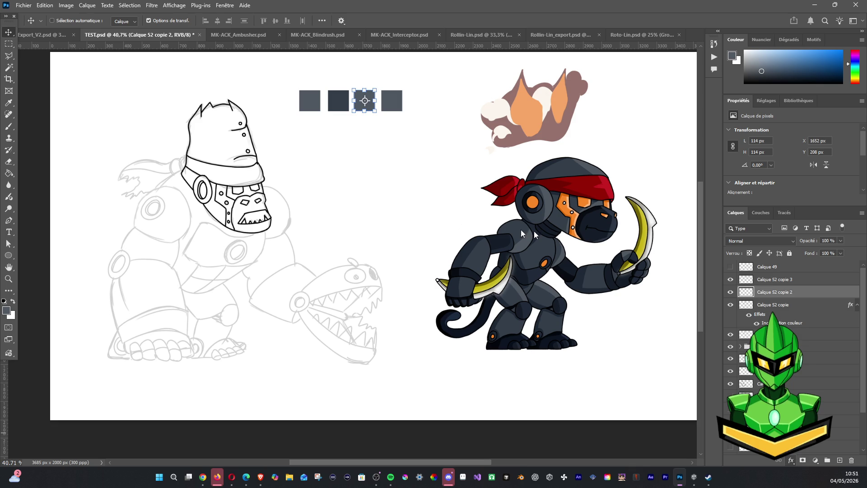
pyautogui.click(667, 282)
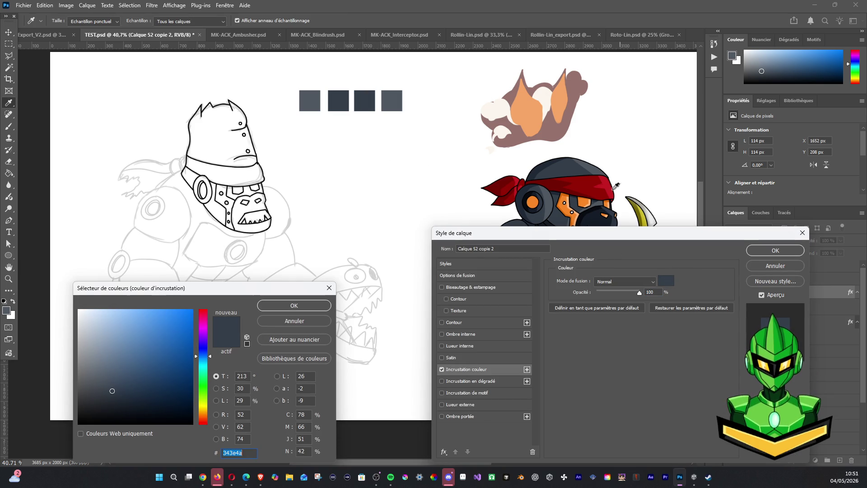
pyautogui.click(537, 185)
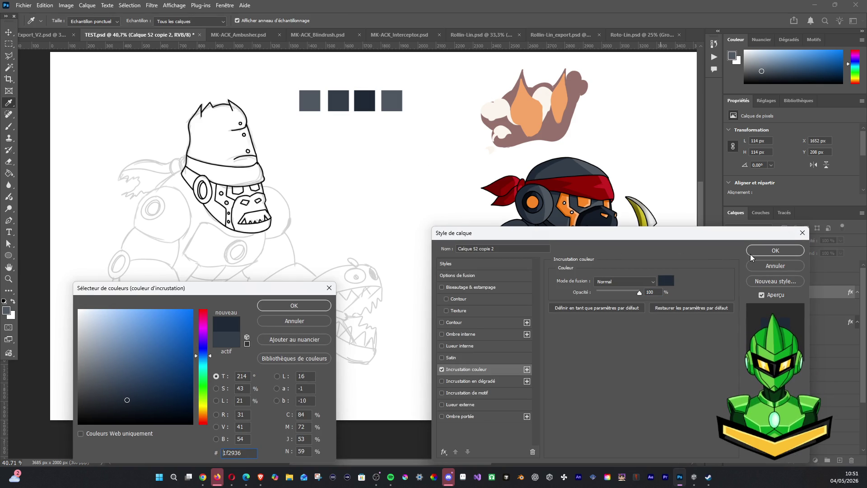
pyautogui.click(318, 306)
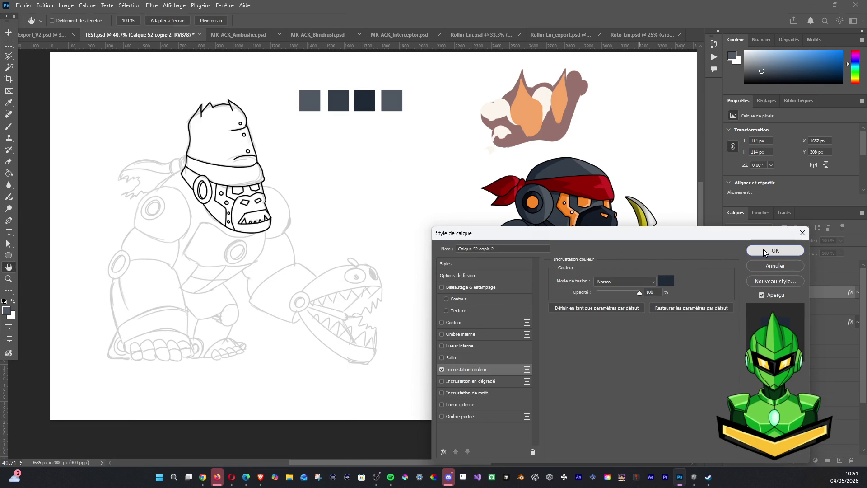
pyautogui.click(765, 252)
pyautogui.click(365, 100)
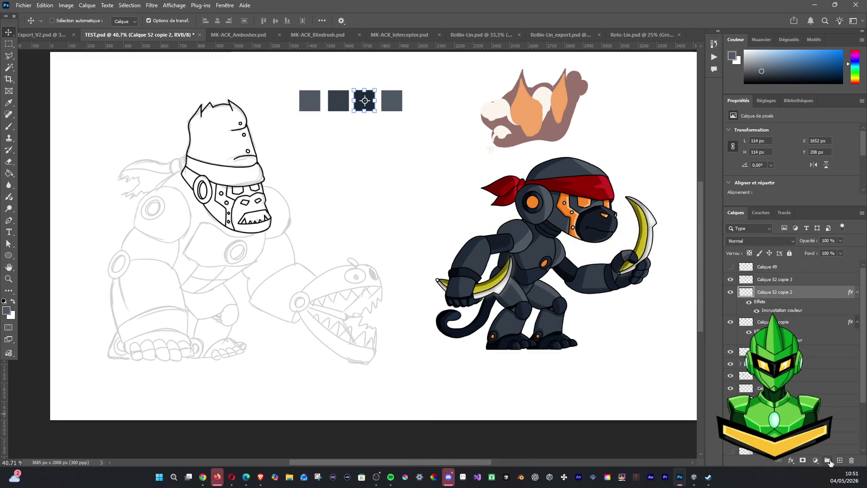
# Select the fourth square's layer (Calque 52 copie 3) and bring up its Color Overlay colour picker
pyautogui.click(779, 279)
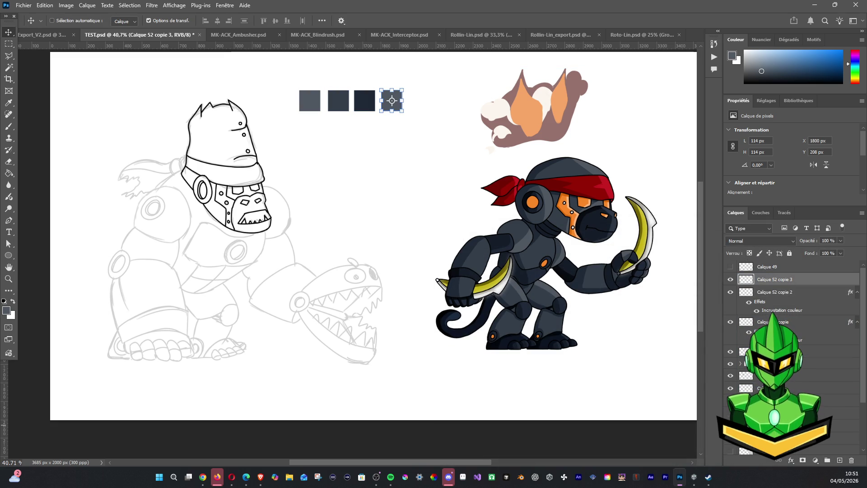
pyautogui.click(793, 460)
pyautogui.click(847, 424)
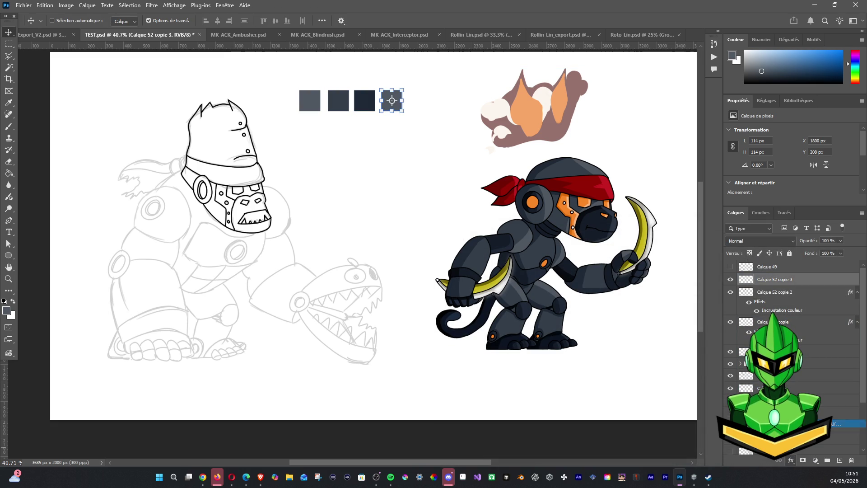
pyautogui.doubleClick(780, 310)
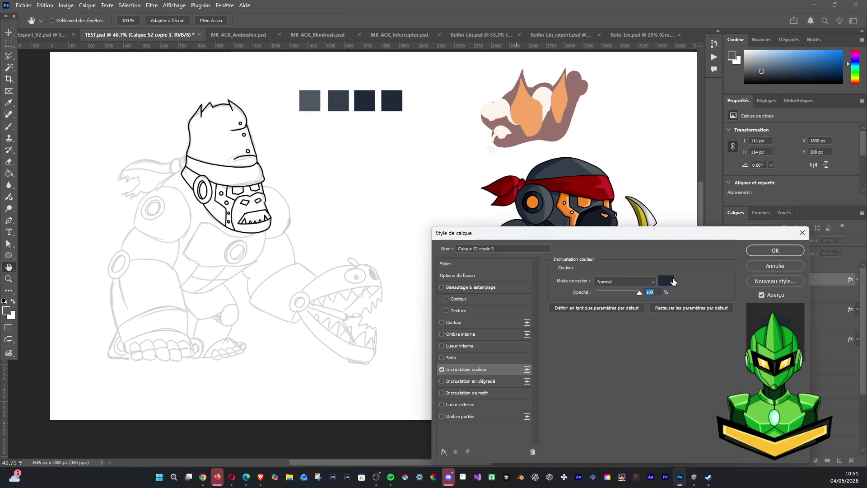
pyautogui.click(668, 280)
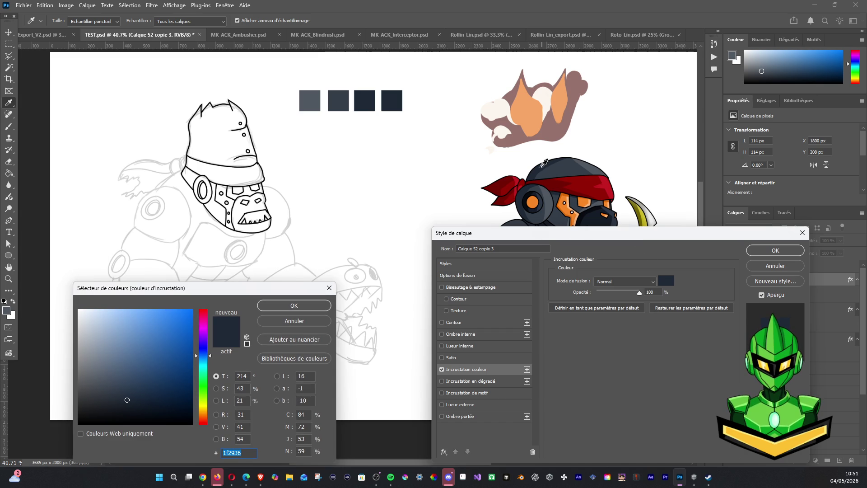
# Sample near-black blue #151d28 for the fourth swatch's overlay, apply it, and duplicate the layer for a fifth square
pyautogui.click(603, 214)
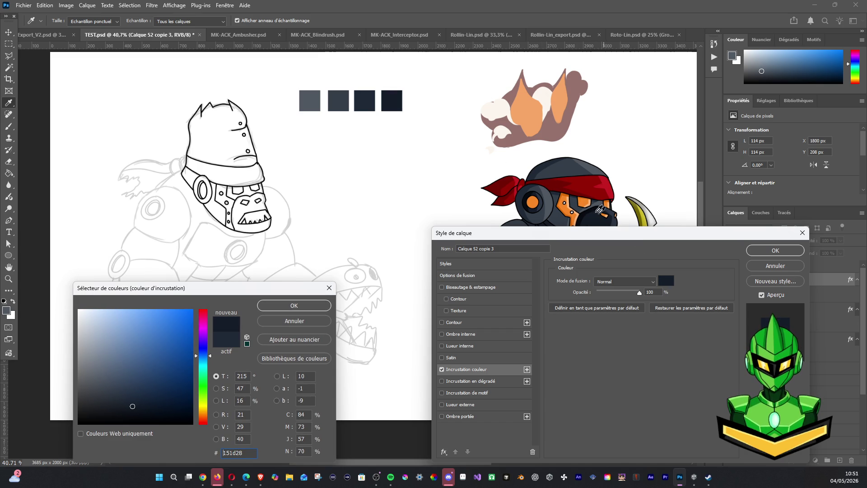
pyautogui.click(546, 163)
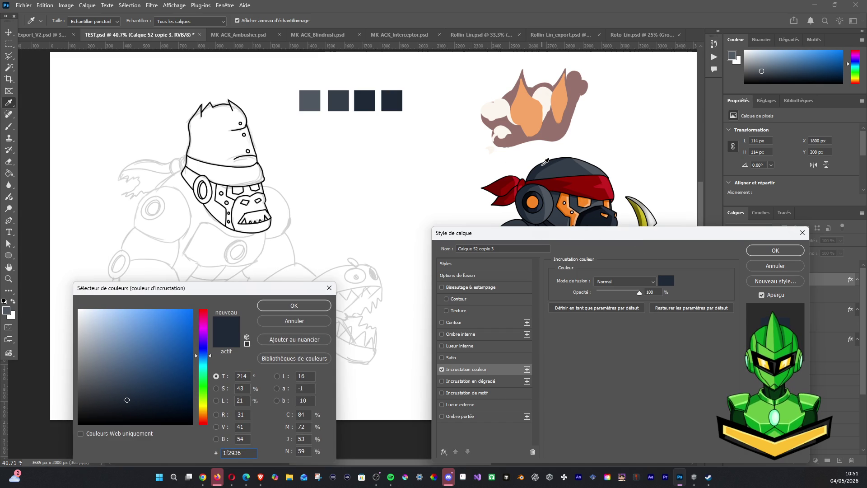
pyautogui.click(598, 209)
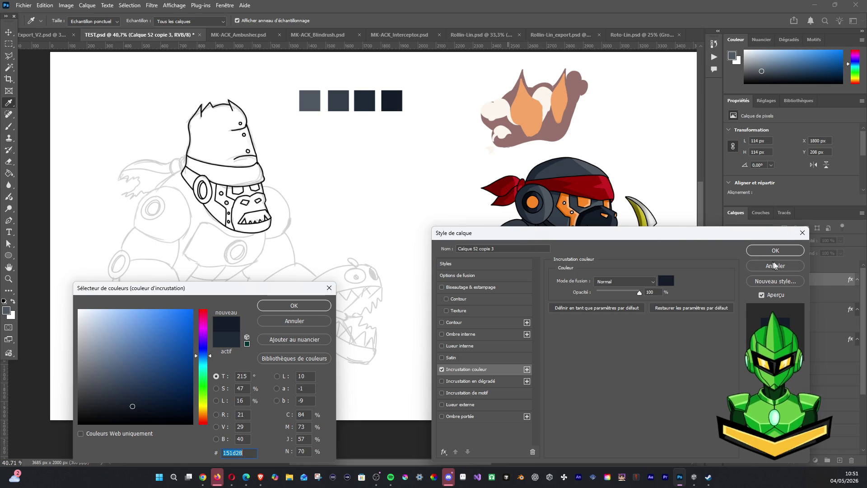
pyautogui.click(294, 306)
pyautogui.click(775, 250)
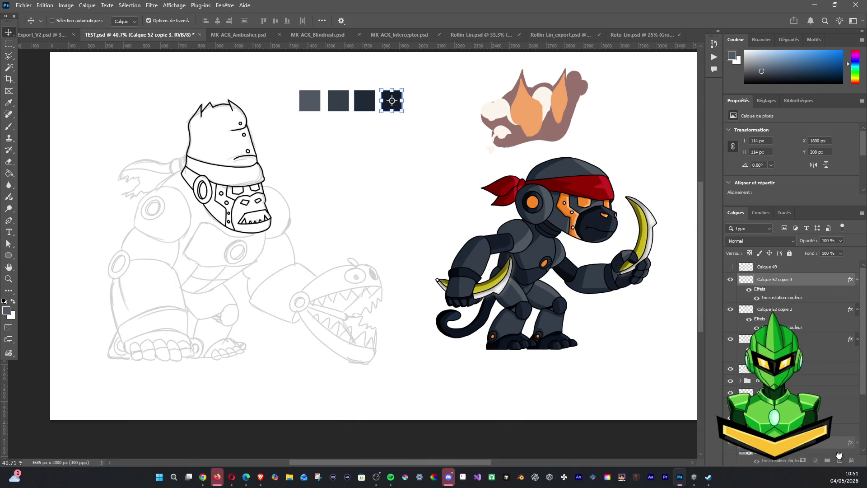
pyautogui.moveTo(780, 280); pyautogui.dragTo(817, 460)
# Place the fifth square at the row's end and give it a near-black colour overlay
pyautogui.moveTo(391, 100)
pyautogui.mouseDown()
pyautogui.moveTo(397, 133)
pyautogui.moveTo(420, 133)
pyautogui.mouseUp()
pyautogui.click(791, 461)
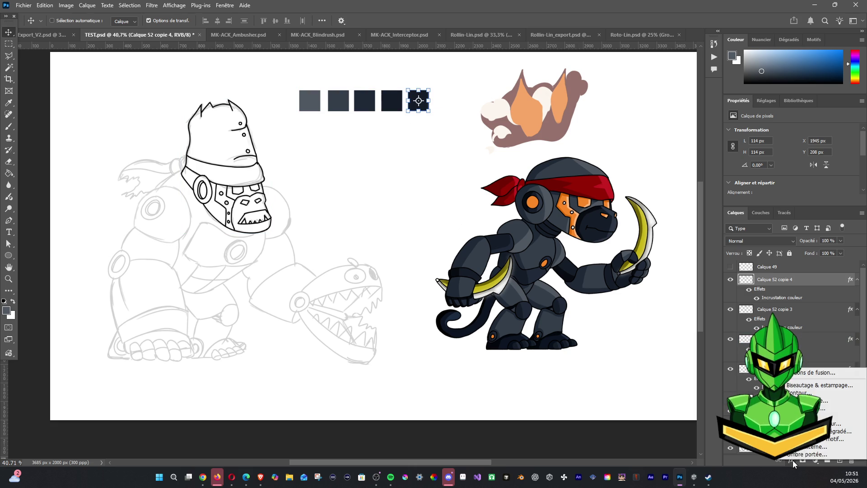
pyautogui.click(813, 435)
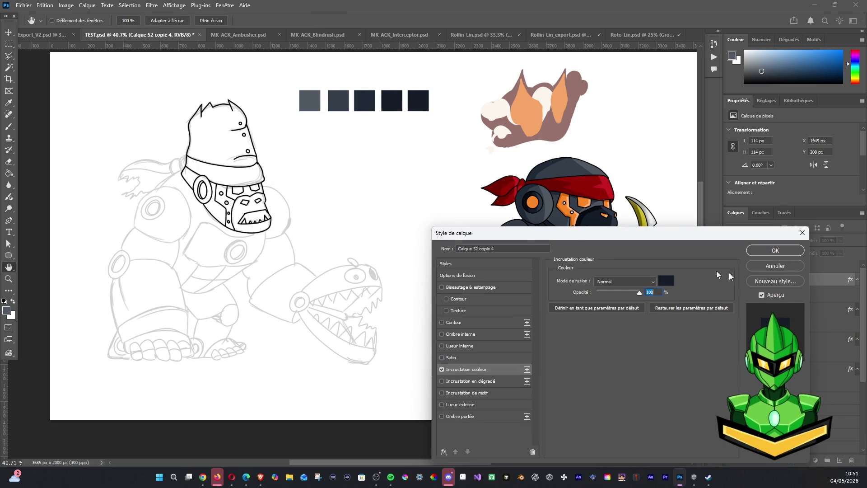
pyautogui.click(666, 281)
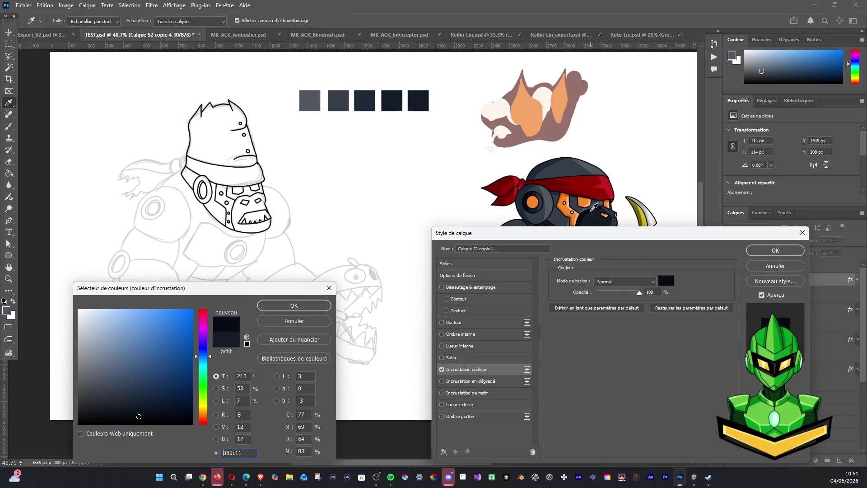
pyautogui.click(293, 306)
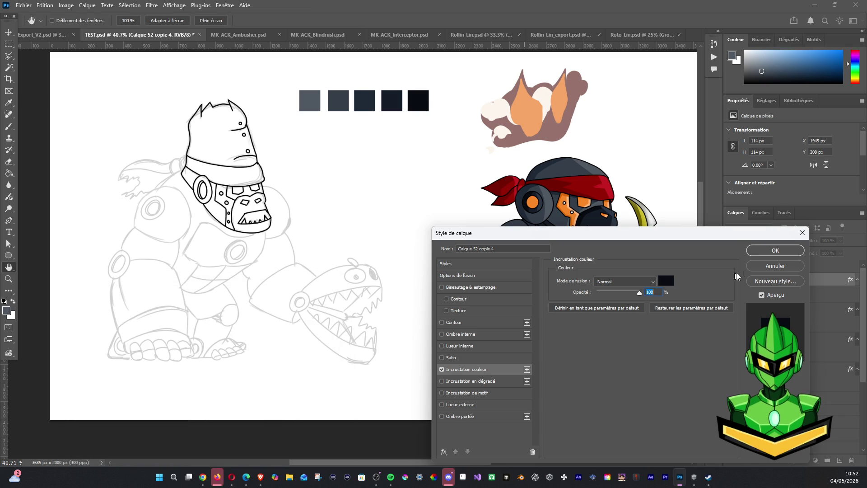
pyautogui.click(776, 250)
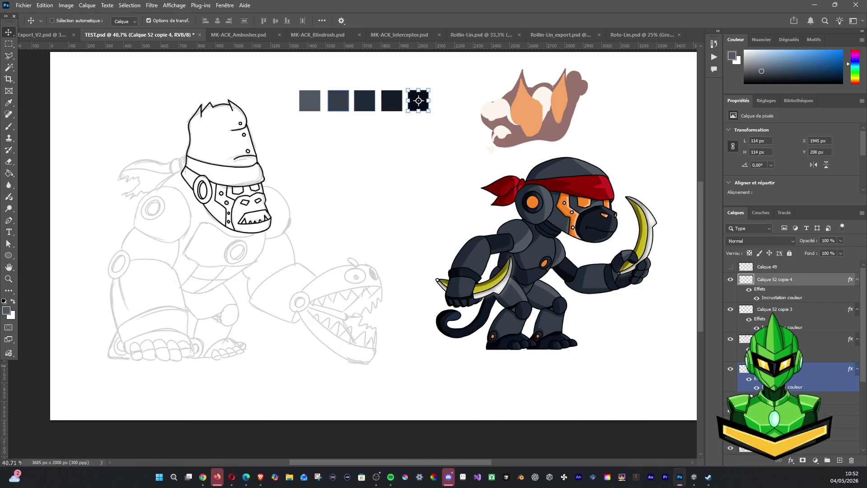
# Shift-select the neighbouring swatch layers on the canvas with the Move tool
pyautogui.keyDown('shift'); pyautogui.click(392, 100); pyautogui.keyUp('shift')
pyautogui.keyDown('shift'); pyautogui.click(365, 100); pyautogui.keyUp('shift')
pyautogui.keyDown('shift'); pyautogui.click(337, 100); pyautogui.keyUp('shift')
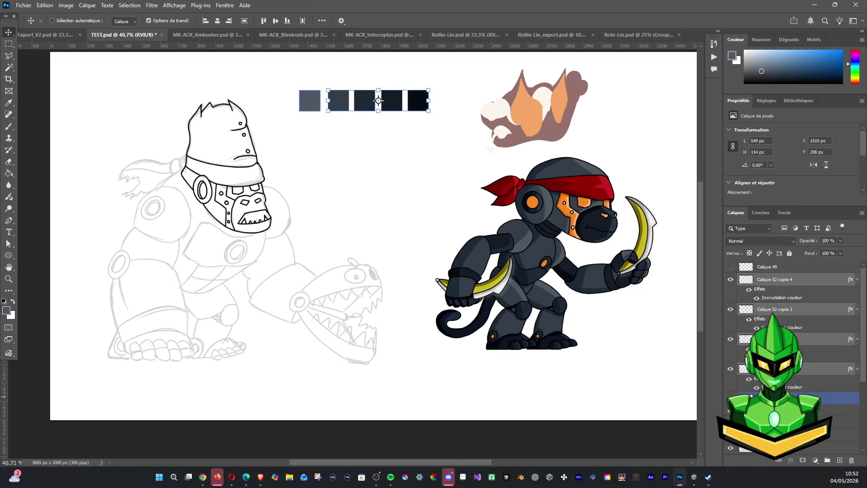
# Align the five selected swatches evenly, undo an accidental merge, and move the row to the top left
pyautogui.keyDown('shift'); pyautogui.click(310, 100); pyautogui.keyUp('shift')
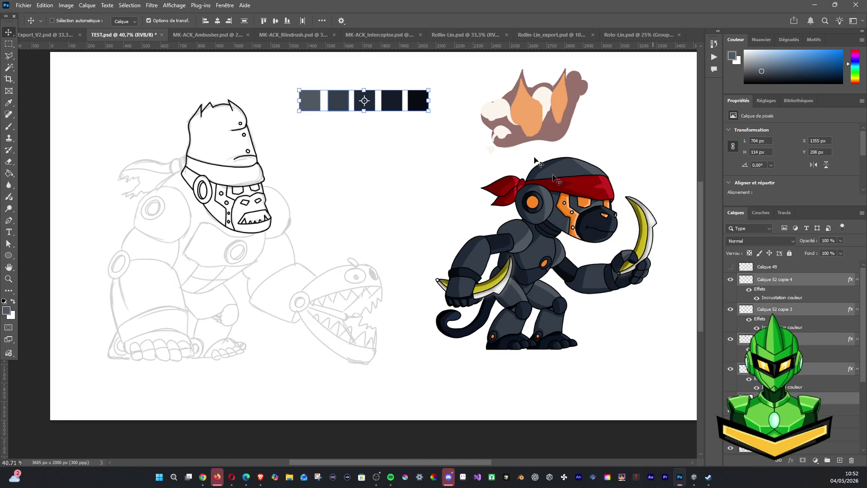
pyautogui.click(277, 20)
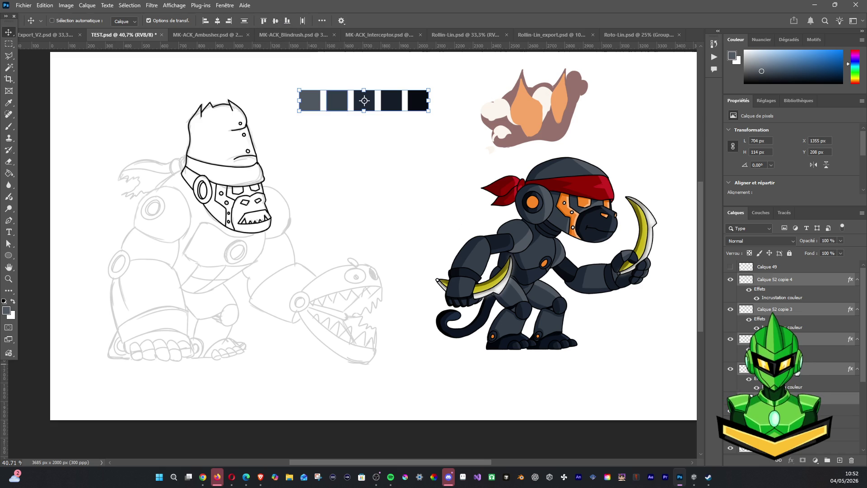
pyautogui.hotkey('ctrl', 'e')
pyautogui.hotkey('ctrl', 'z')
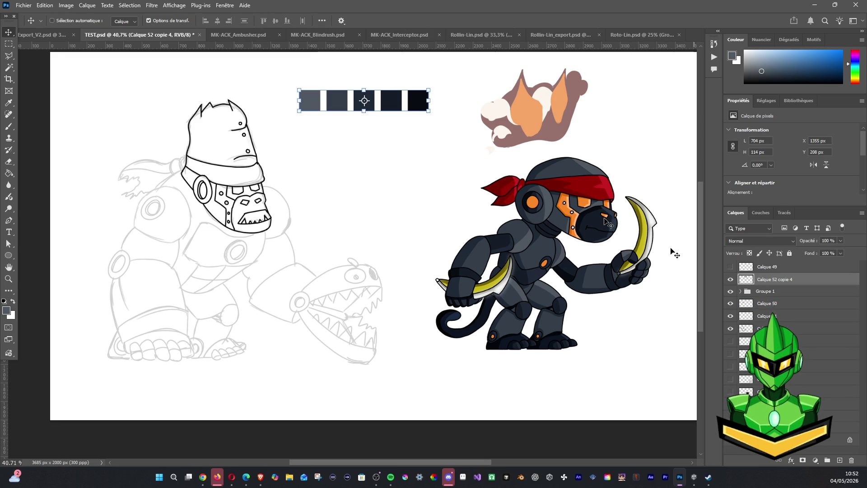
pyautogui.moveTo(318, 92); pyautogui.dragTo(221, 70)
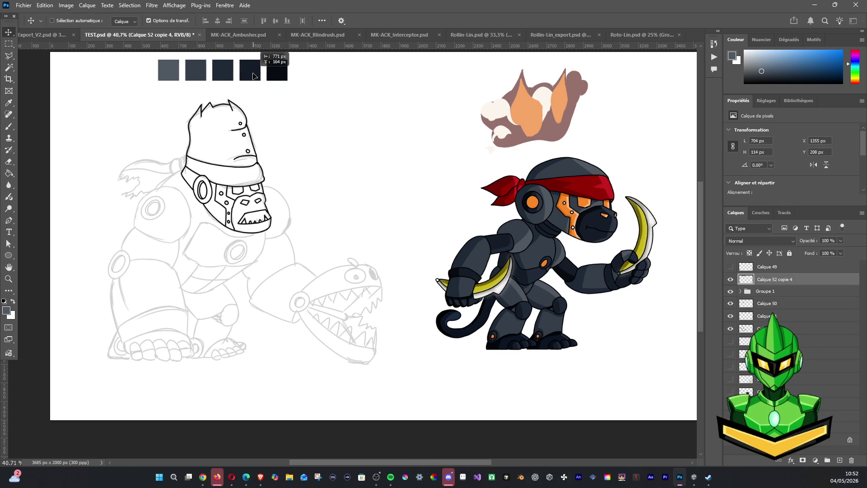
# Delete the Groupe 1 robot monkey artwork and pick the Rectangular Marquee tool
pyautogui.click(763, 291)
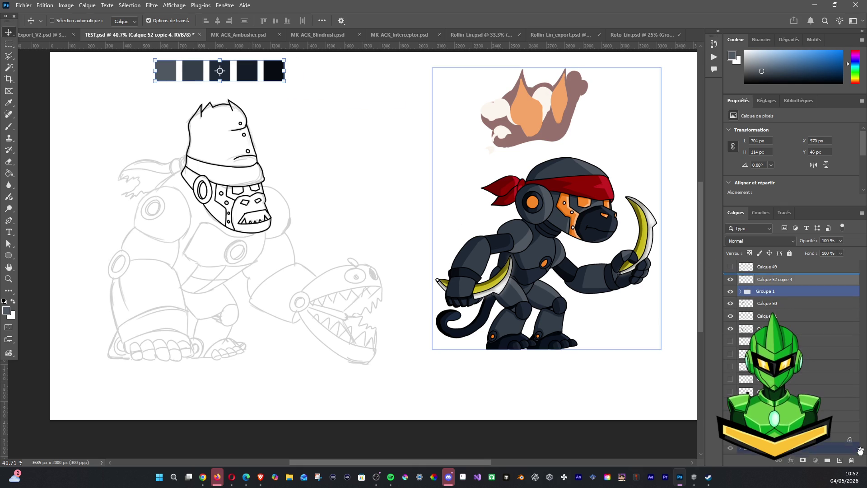
pyautogui.moveTo(764, 291); pyautogui.dragTo(852, 460)
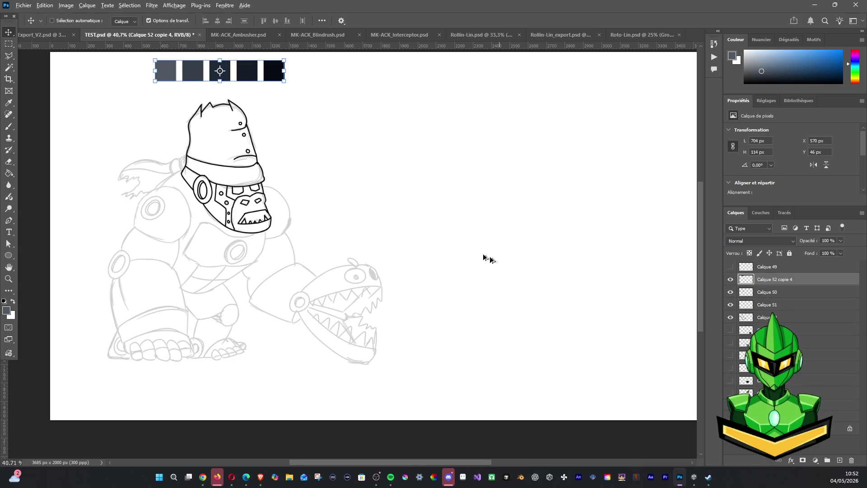
pyautogui.scroll(-1, 489, 259)
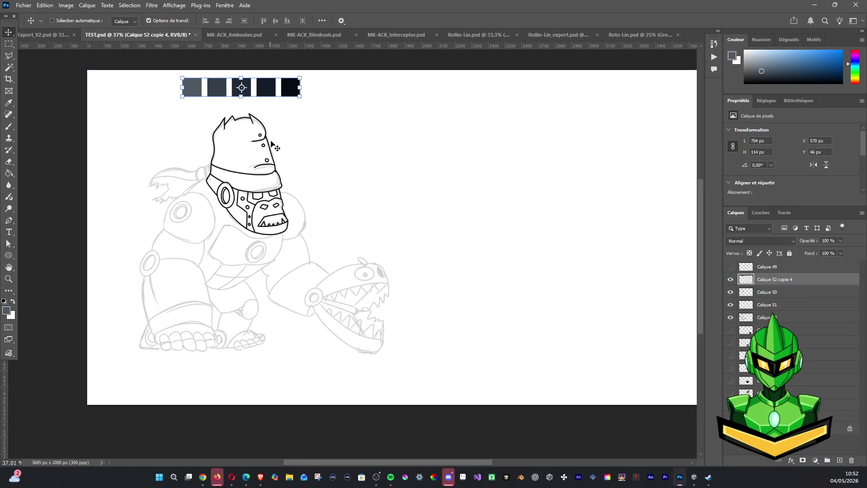
pyautogui.click(9, 43)
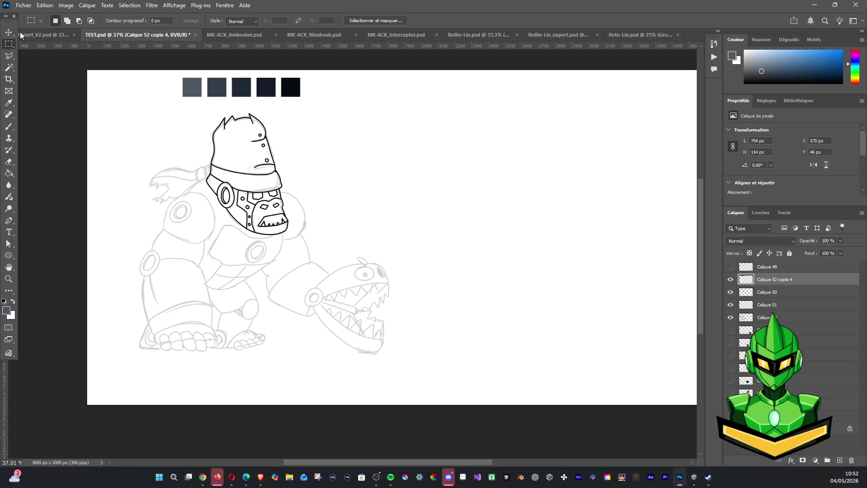
pyautogui.hotkey('alt', 'Tab')
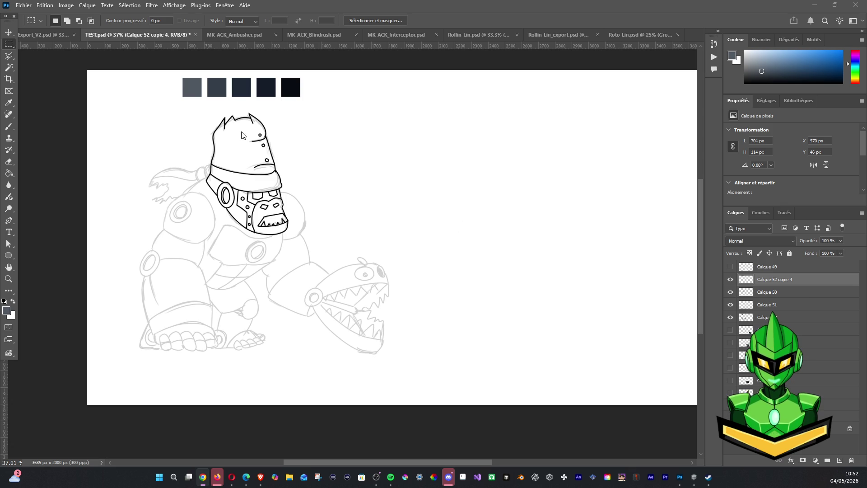
# From File > Open, browse to the KAON > PSD > Gorillaz folder
pyautogui.click(17, 6)
pyautogui.click(27, 22)
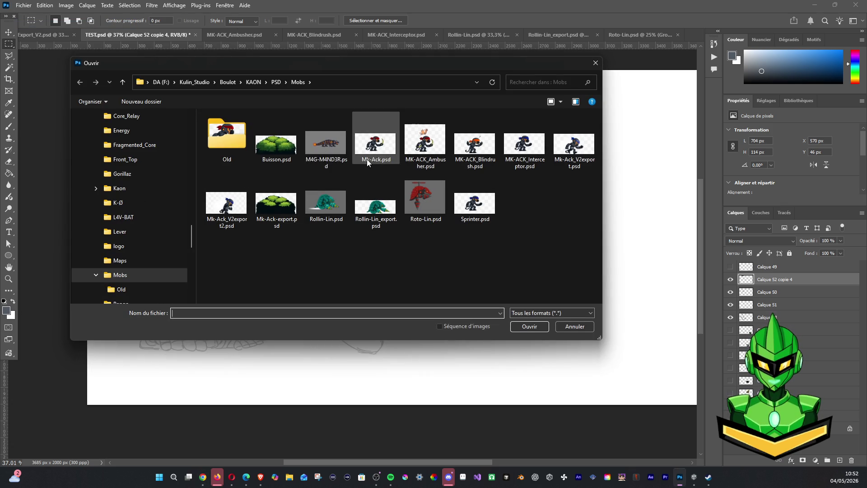
pyautogui.click(275, 82)
pyautogui.click(266, 81)
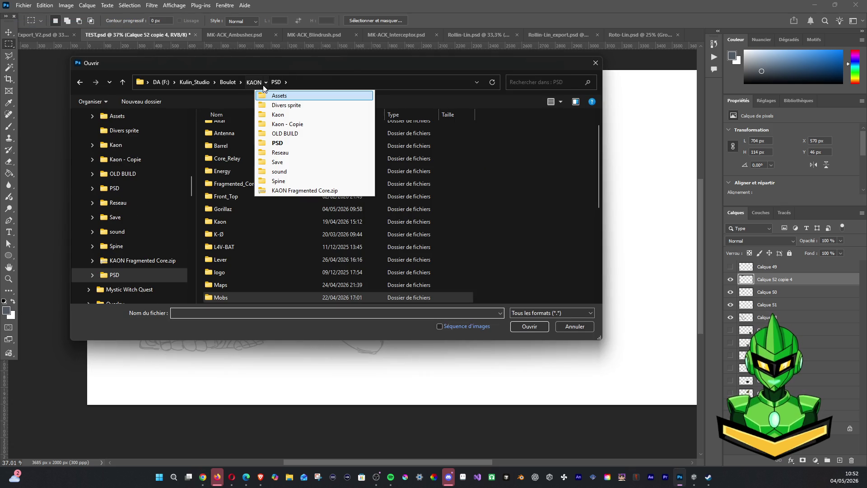
pyautogui.click(254, 82)
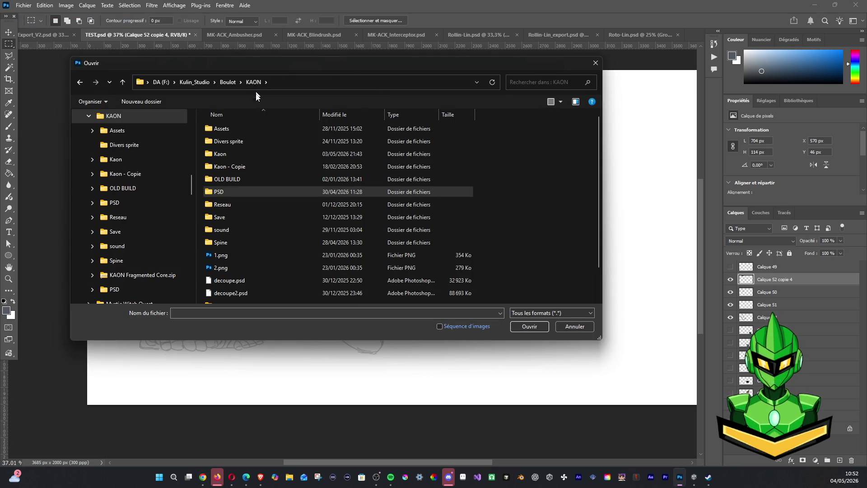
pyautogui.doubleClick(241, 191)
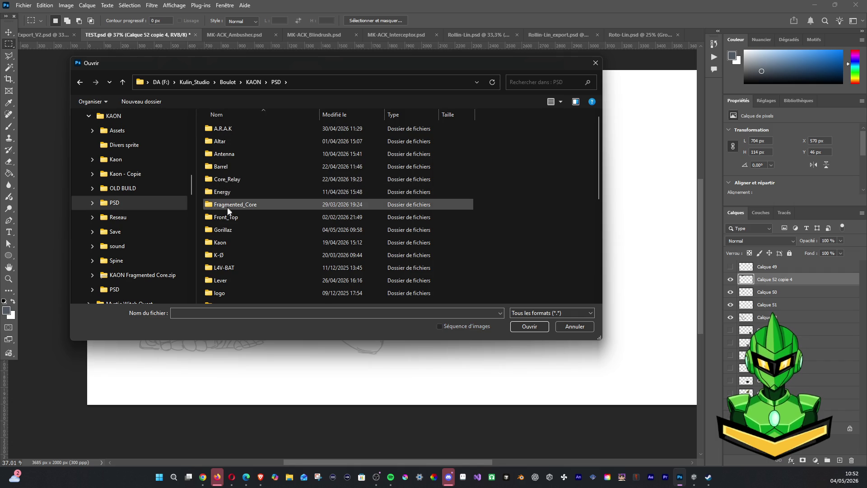
pyautogui.doubleClick(223, 230)
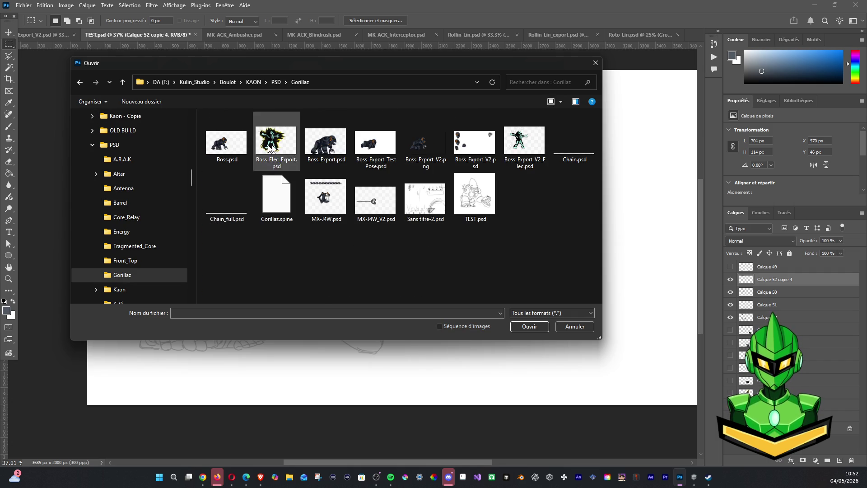
# Open Boss_Export.psd and Boss_Export_TestPose.psd together
pyautogui.click(327, 146)
pyautogui.keyDown('ctrl'); pyautogui.click(377, 146); pyautogui.keyUp('ctrl')
pyautogui.click(530, 325)
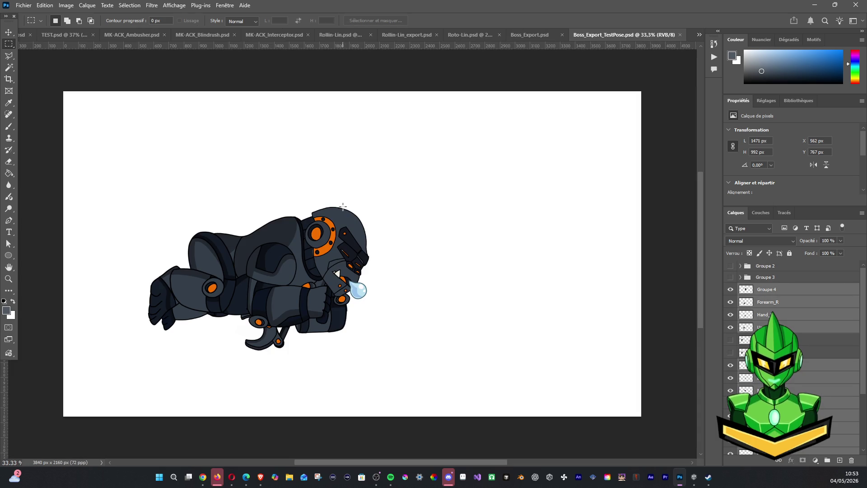
# Review the Boss_Export, TestPose and MK-ACK document tabs, then return to TEST.psd with the brush
pyautogui.click(529, 34)
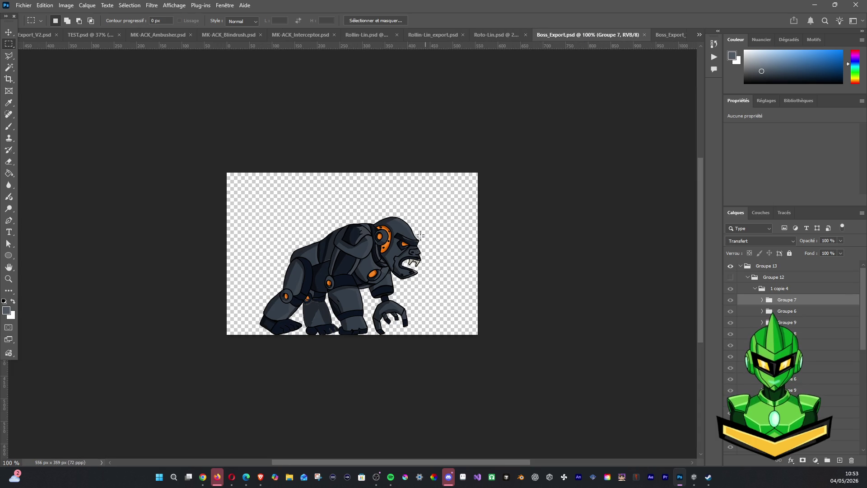
pyautogui.click(660, 35)
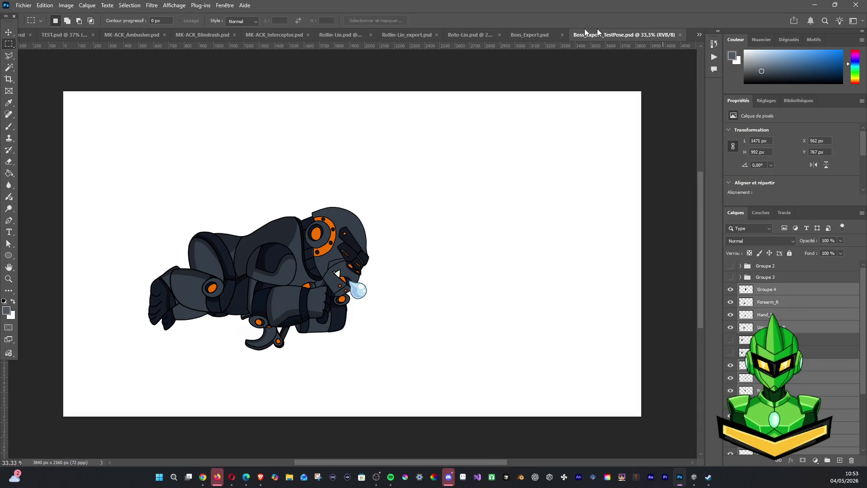
pyautogui.click(78, 37)
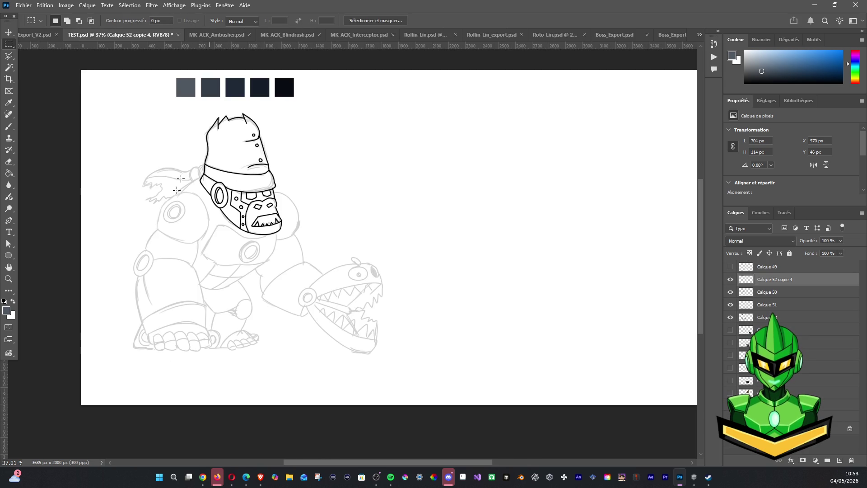
pyautogui.click(231, 38)
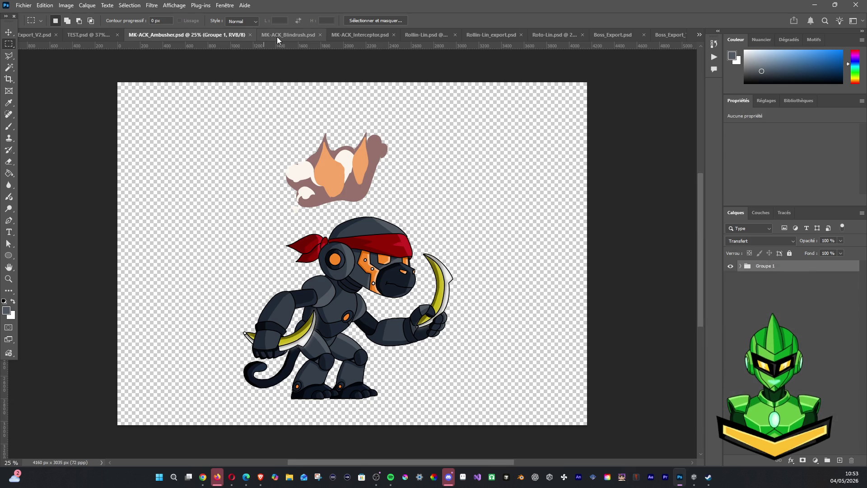
pyautogui.click(277, 37)
pyautogui.click(330, 36)
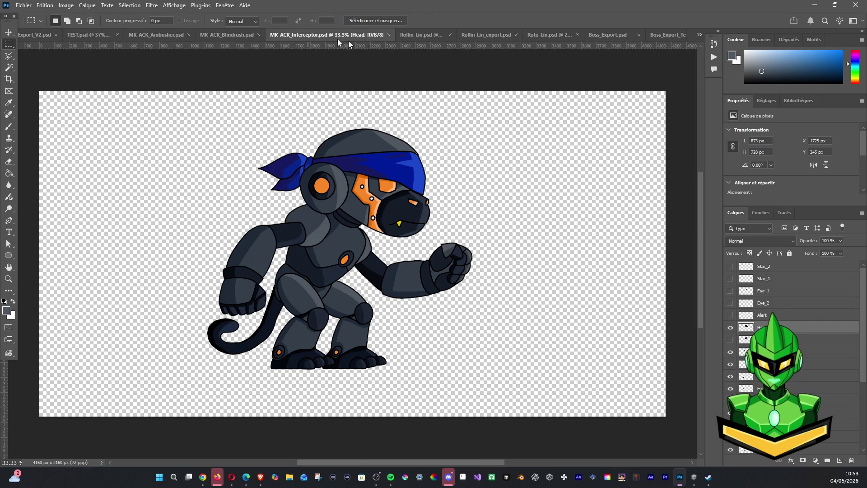
pyautogui.click(213, 34)
pyautogui.click(167, 34)
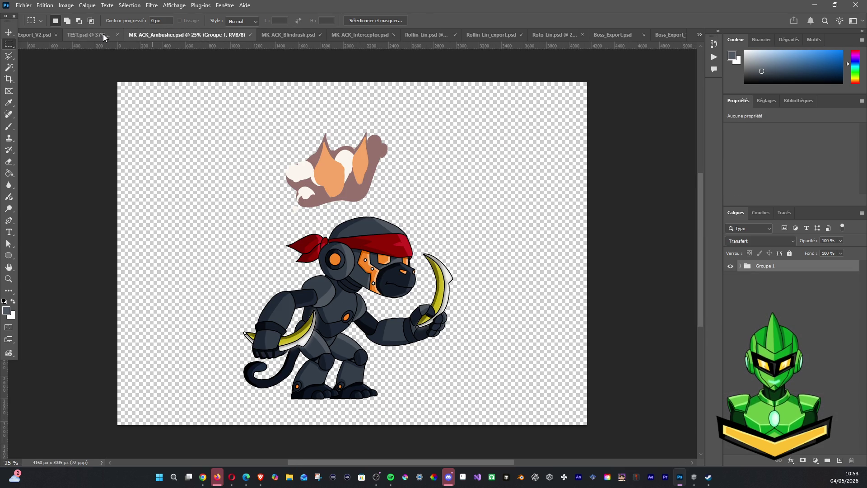
pyautogui.click(103, 34)
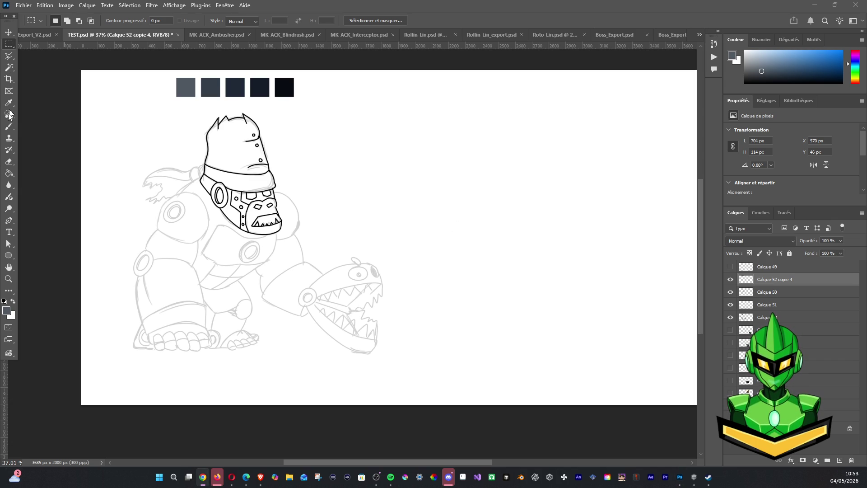
pyautogui.click(9, 127)
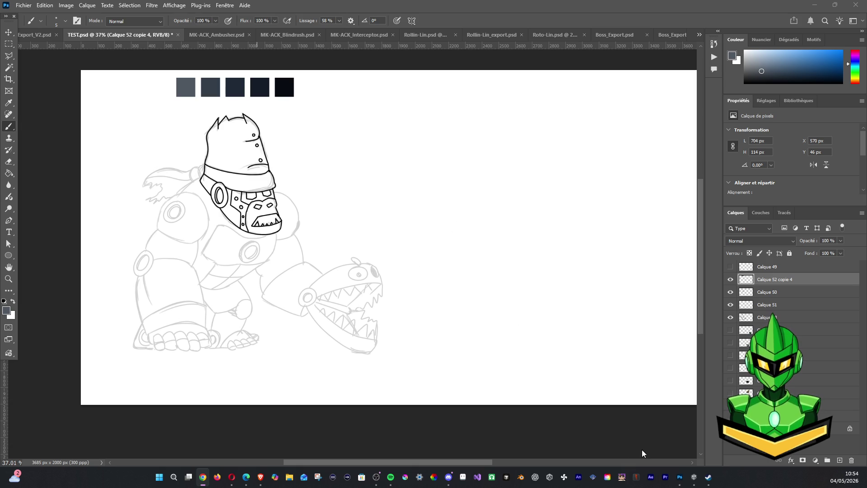
# Launch Unity Hub from the taskbar and bring up Photoshop's File menu
pyautogui.click(557, 476)
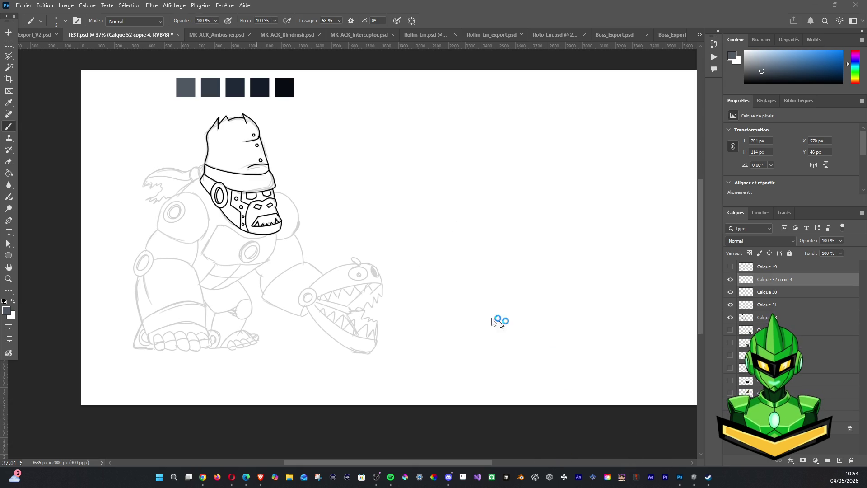
pyautogui.click(24, 6)
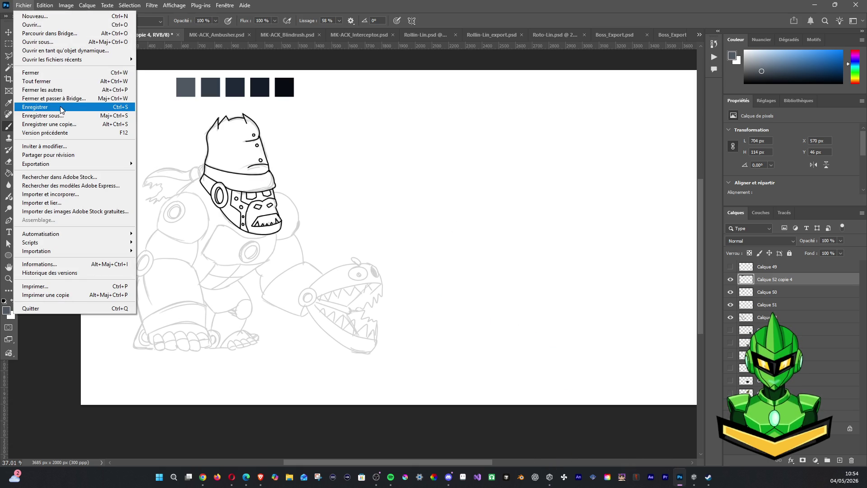
# Save the TEST document, then Alt+Tab to the Unity editor
pyautogui.click(61, 106)
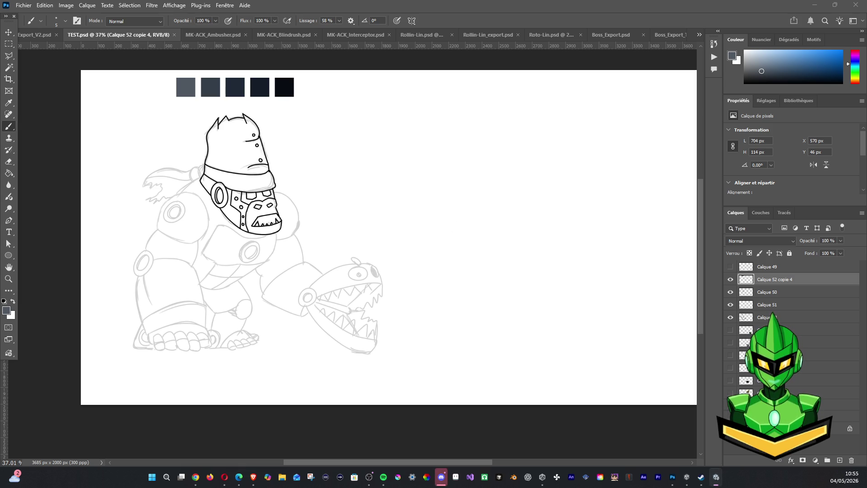
pyautogui.hotkey('alt', 'Tab')
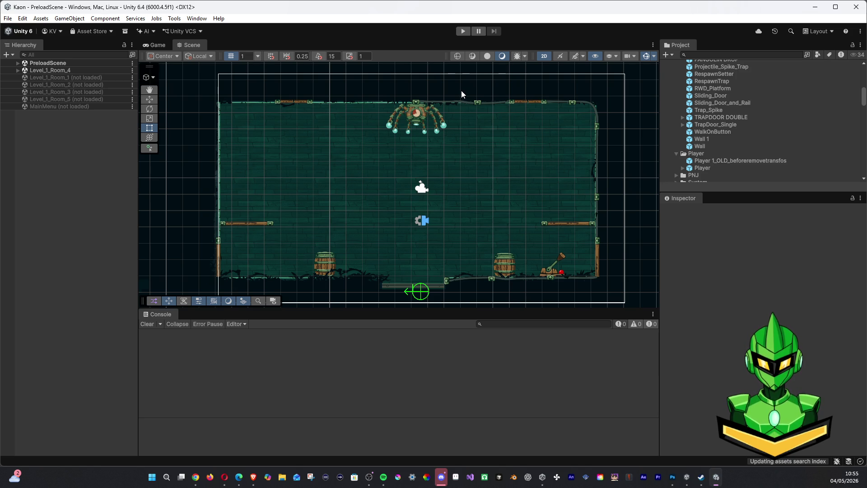
# Start Play mode on the Kaon project's scene from the Unity toolbar
pyautogui.click(463, 31)
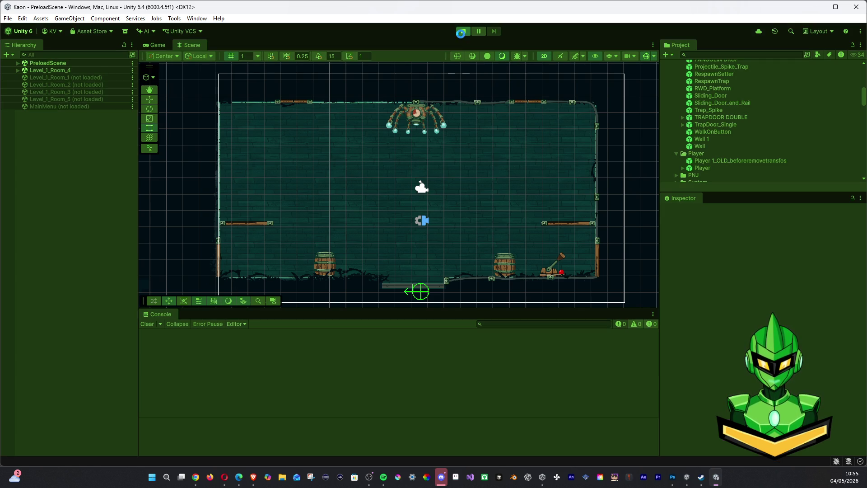
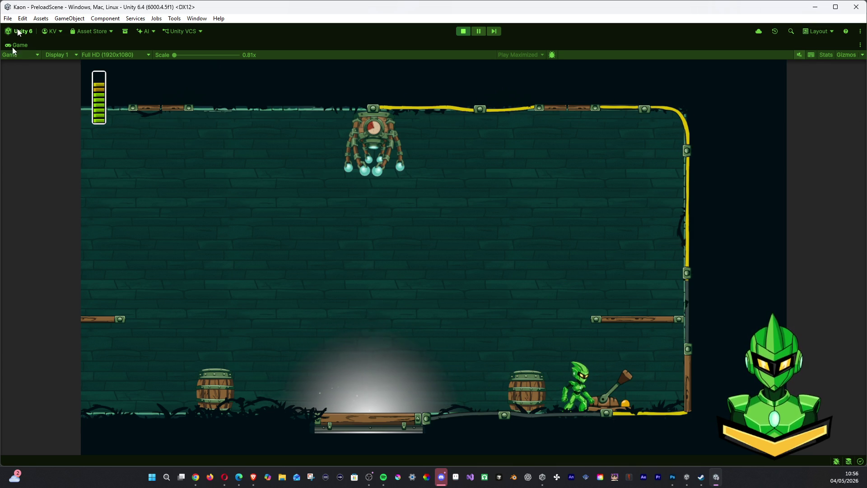
# Stop Play mode in Unity so the Scene view of the level returns
pyautogui.click(463, 31)
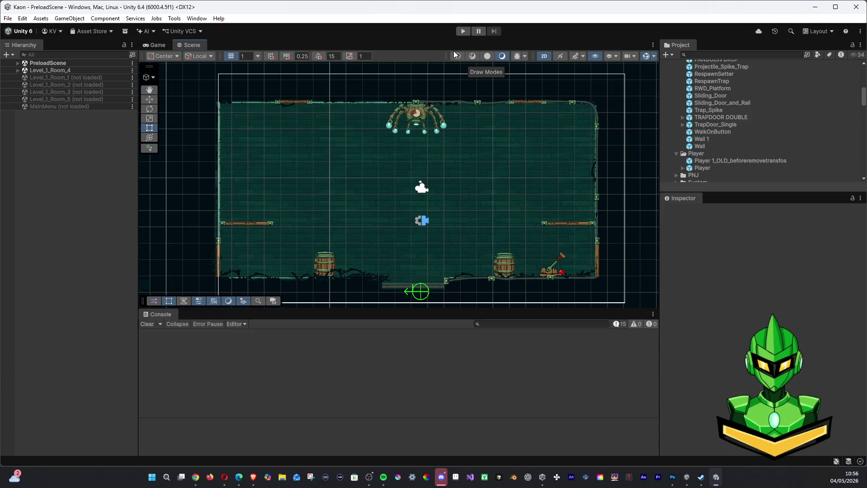
pyautogui.hotkey('alt', 'Tab')
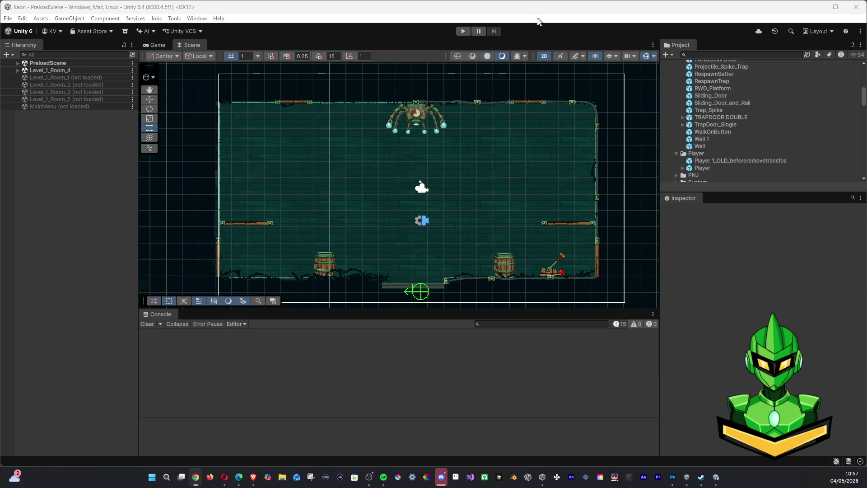
# Glance at Unity's File menu, then switch over to the gorilla sketch in Photoshop
pyautogui.click(7, 18)
pyautogui.click(36, 64)
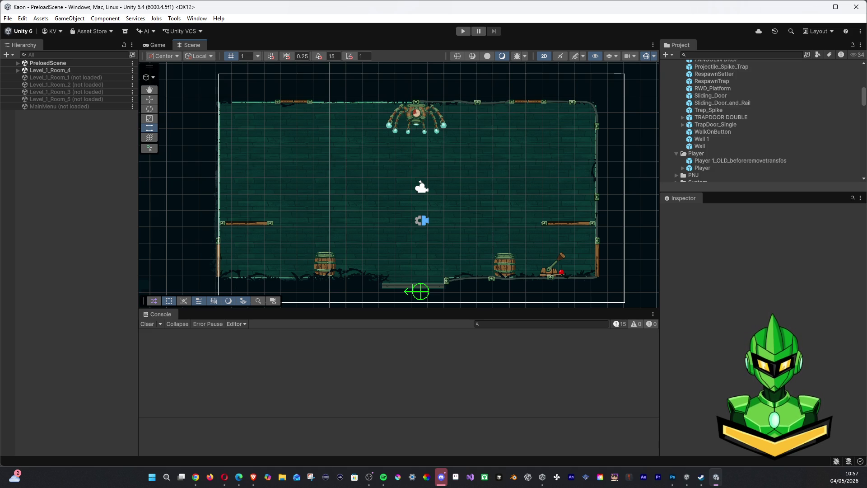
pyautogui.hotkey('alt', 'Tab')
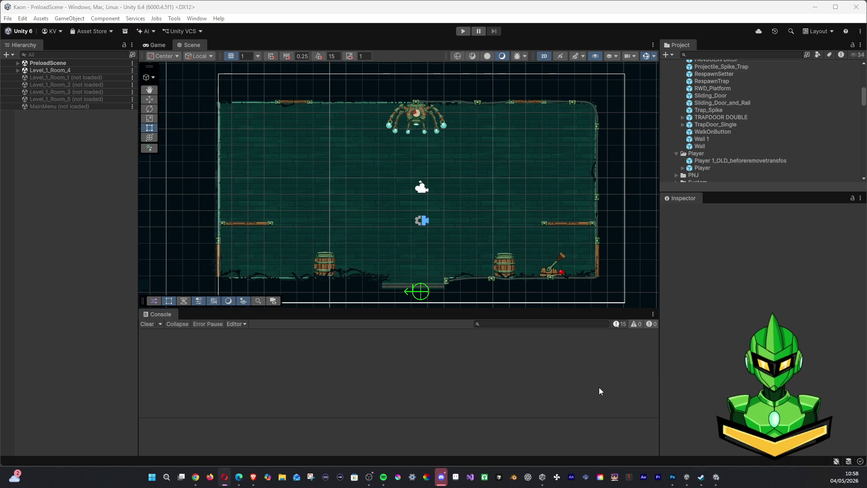
pyautogui.click(672, 477)
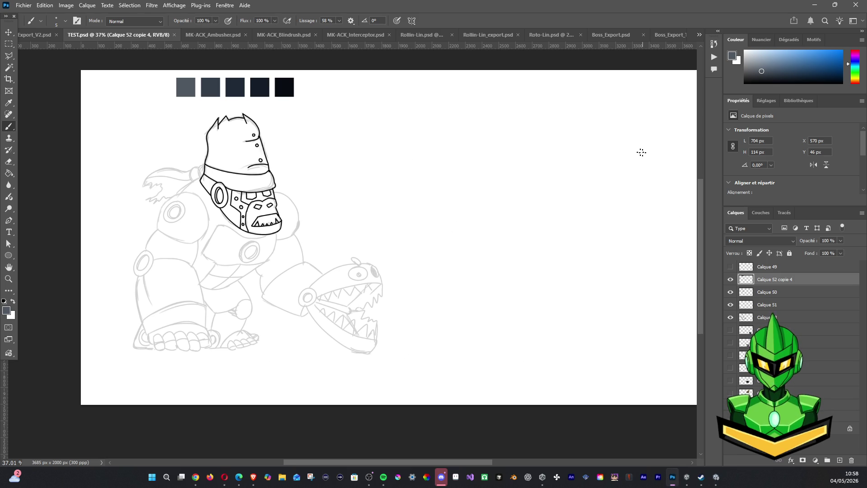
# Toggle the swatch and head layers, make Calque 50 active and pick the Magic Wand
pyautogui.click(730, 279)
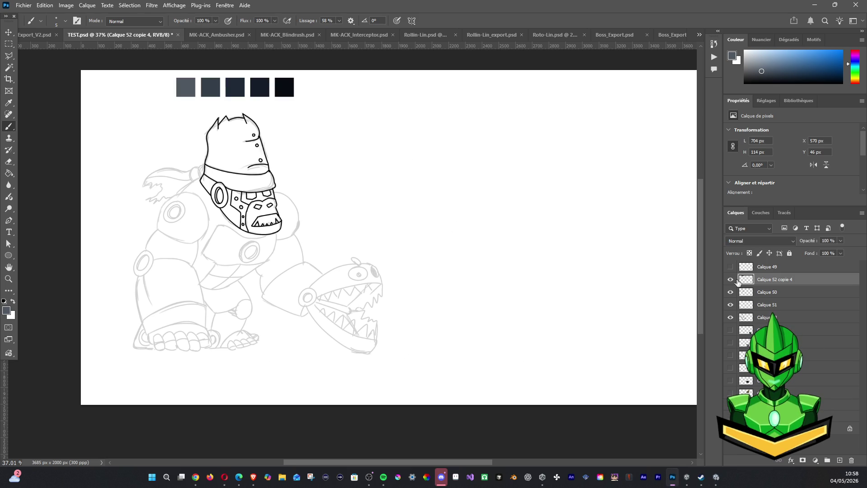
pyautogui.click(730, 291)
pyautogui.click(766, 291)
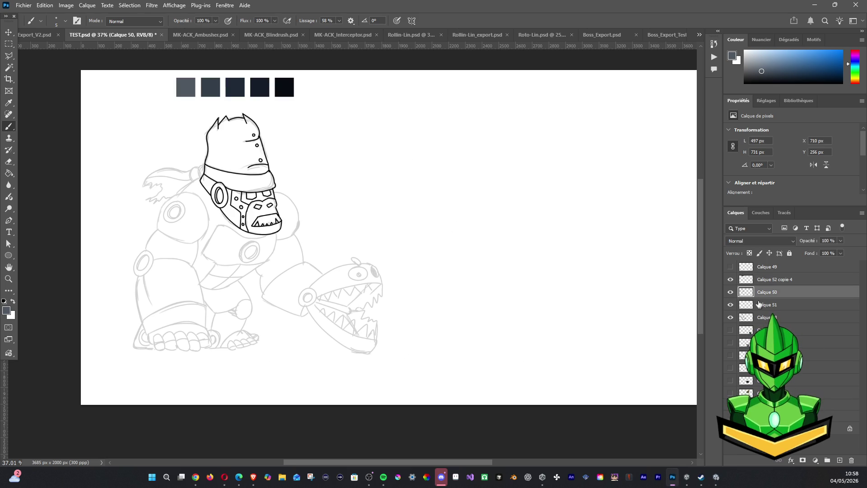
pyautogui.click(730, 291)
pyautogui.click(731, 291)
pyautogui.click(730, 292)
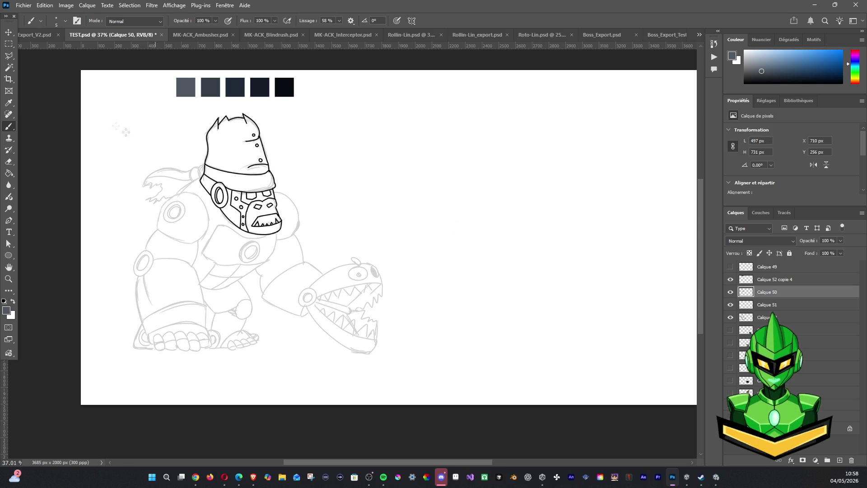
pyautogui.click(9, 69)
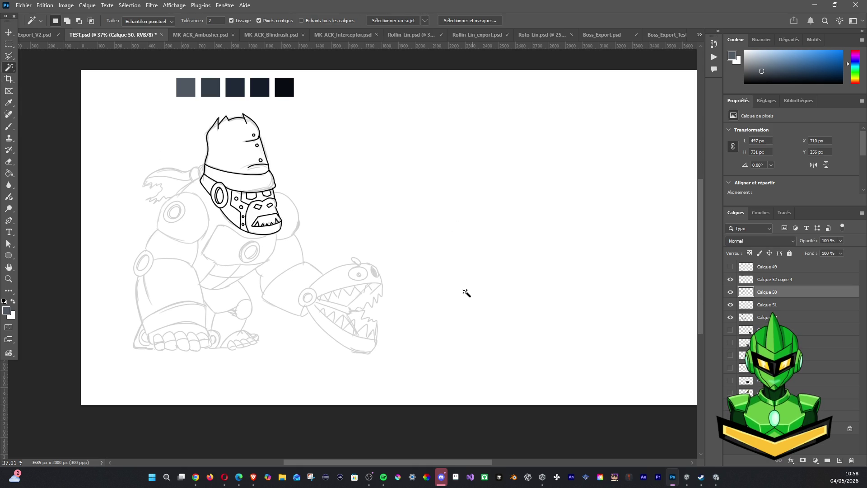
# Magic Wand the inner head, jaw and left cheek regions of the inked gorilla head
pyautogui.click(731, 292)
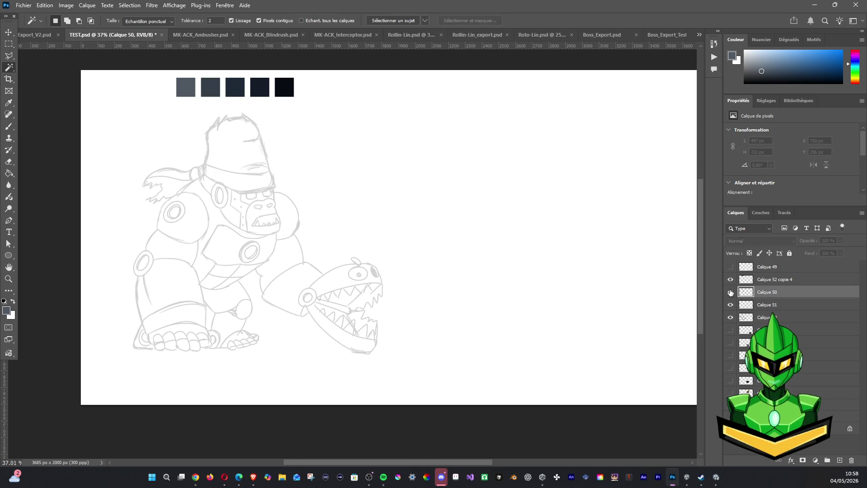
pyautogui.click(731, 292)
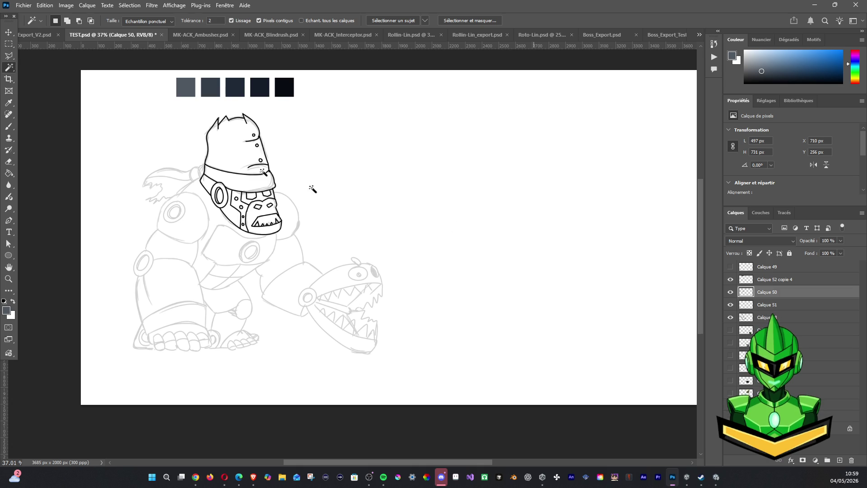
pyautogui.click(264, 185)
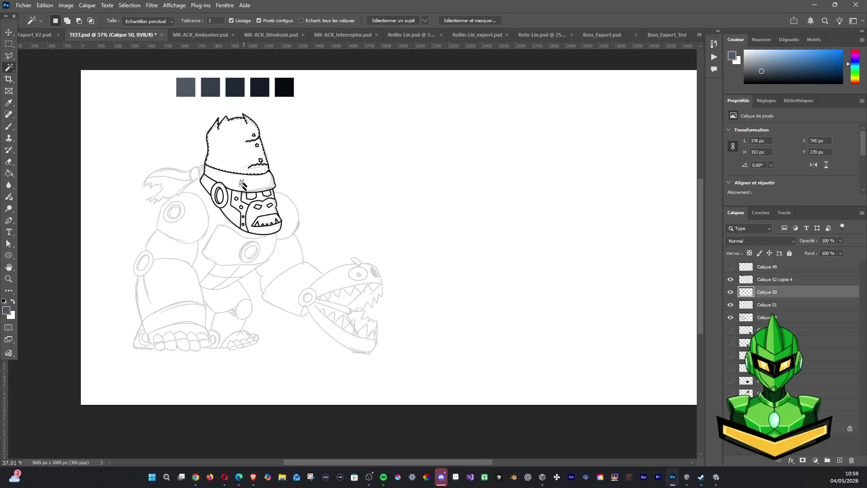
pyautogui.keyDown('shift'); pyautogui.click(234, 206); pyautogui.keyUp('shift')
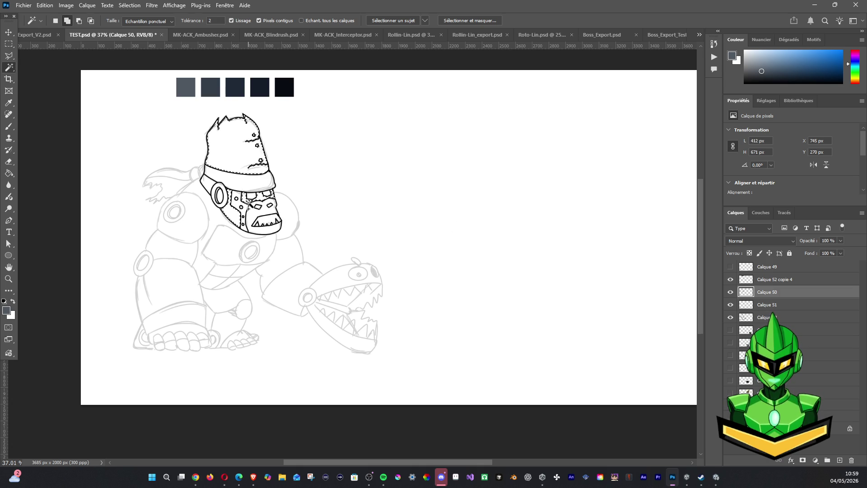
pyautogui.keyDown('shift'); pyautogui.click(252, 207); pyautogui.keyUp('shift')
pyautogui.scroll(3, 323, 201)
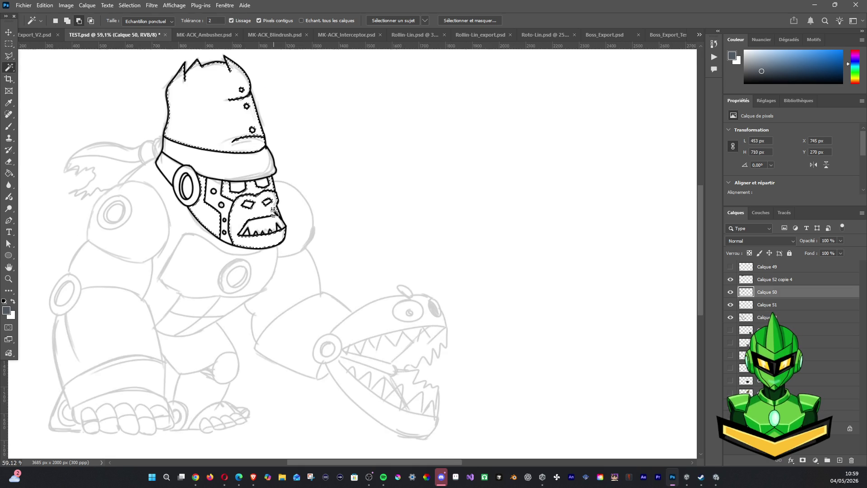
pyautogui.moveTo(298, 203); pyautogui.dragTo(175, 220)
pyautogui.keyDown('shift'); pyautogui.click(177, 221); pyautogui.keyUp('shift')
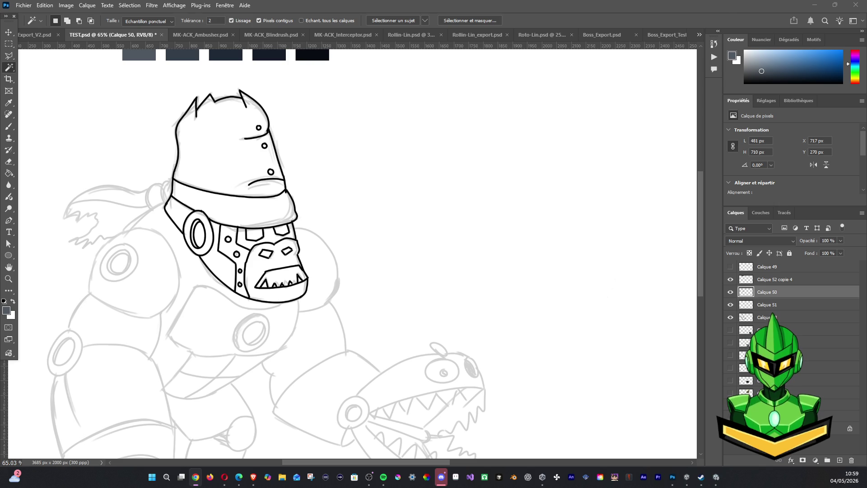
# Select the helmet dome plus the lower face area, then ready the Paint Bucket
pyautogui.click(235, 146)
pyautogui.keyDown('shift'); pyautogui.click(270, 249); pyautogui.keyUp('shift')
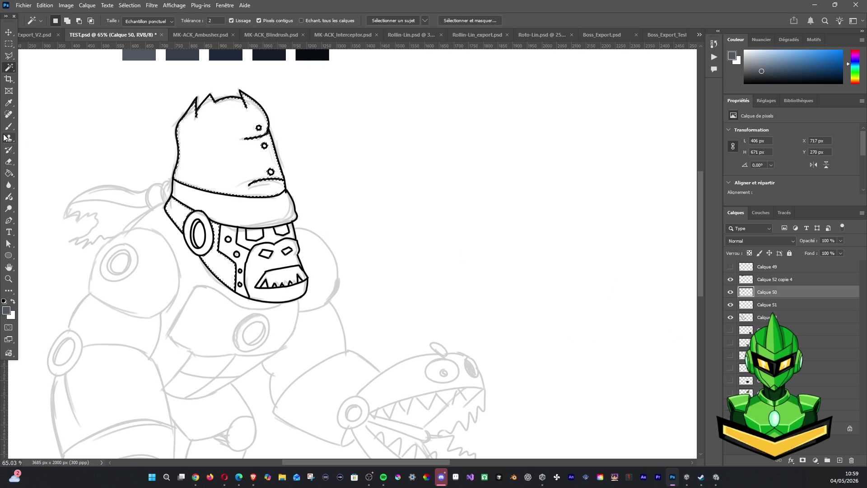
pyautogui.click(9, 166)
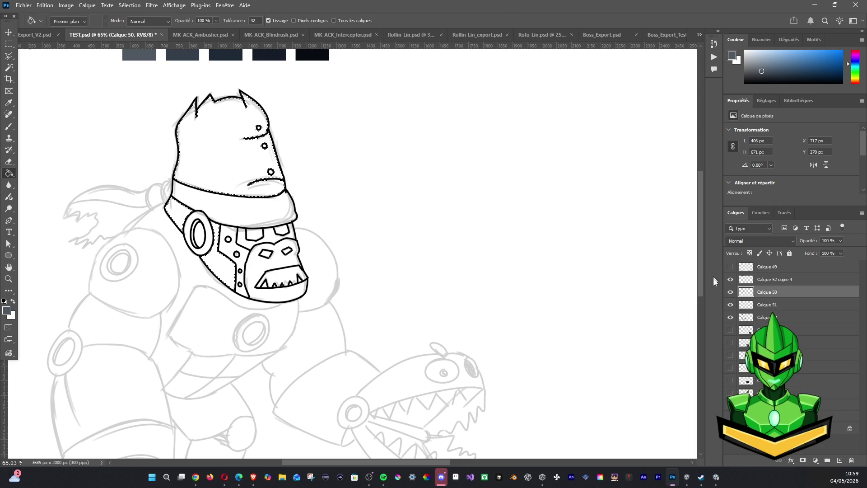
# Fill the helmet selection with dark grey-blue on a new layer above Calque 51
pyautogui.click(731, 292)
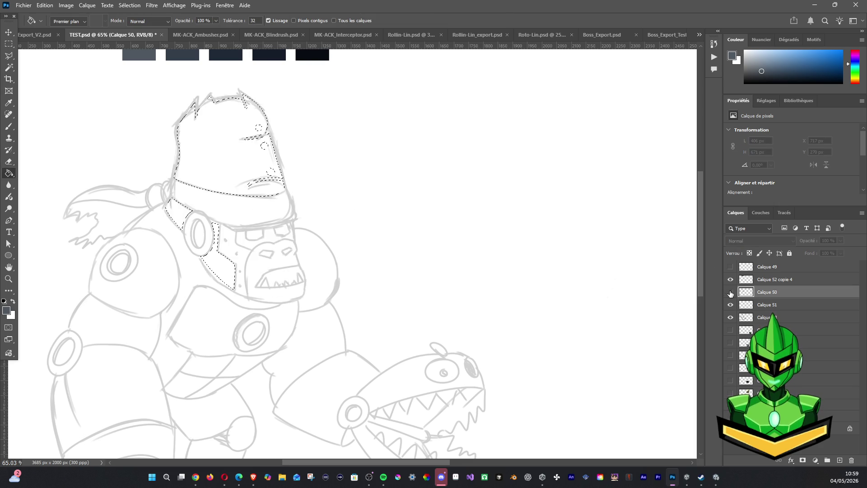
pyautogui.click(772, 304)
pyautogui.click(840, 466)
pyautogui.moveTo(126, 91); pyautogui.dragTo(125, 151)
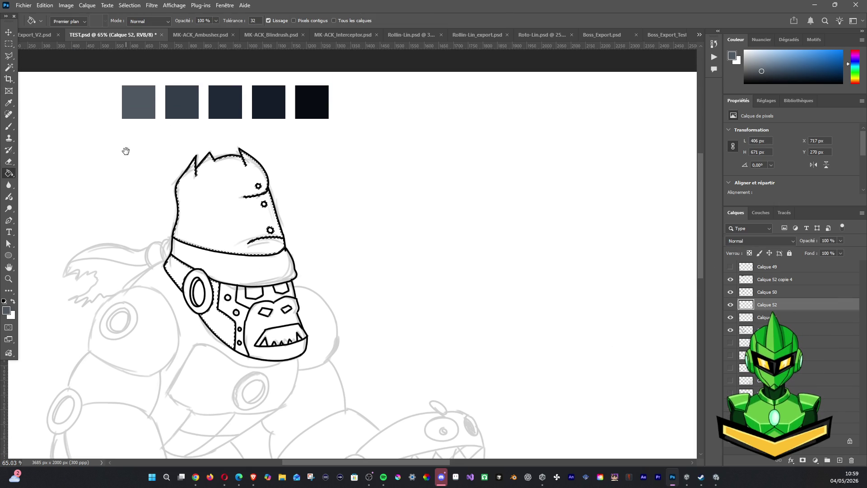
pyautogui.click(10, 164)
pyautogui.hotkey('alt', 'BackSpace')
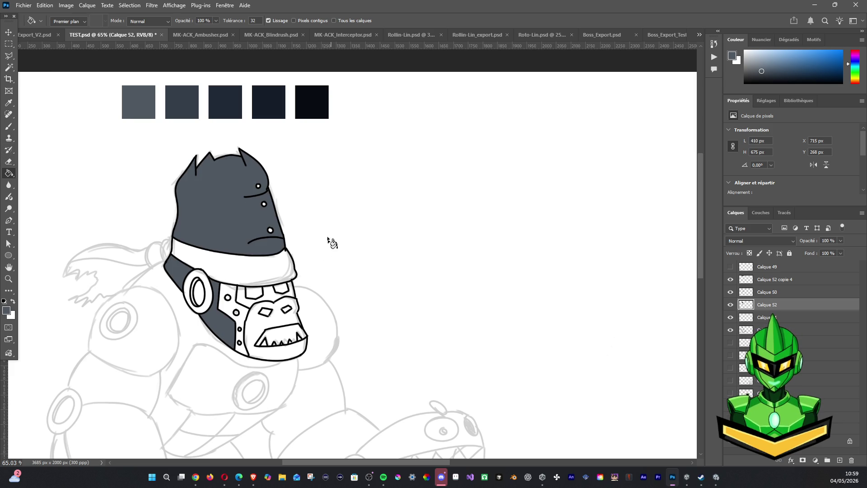
# Back on Calque 50, Magic Wand the face plates, mouth and jaw panels into one selection
pyautogui.click(731, 304)
pyautogui.click(730, 305)
pyautogui.click(754, 317)
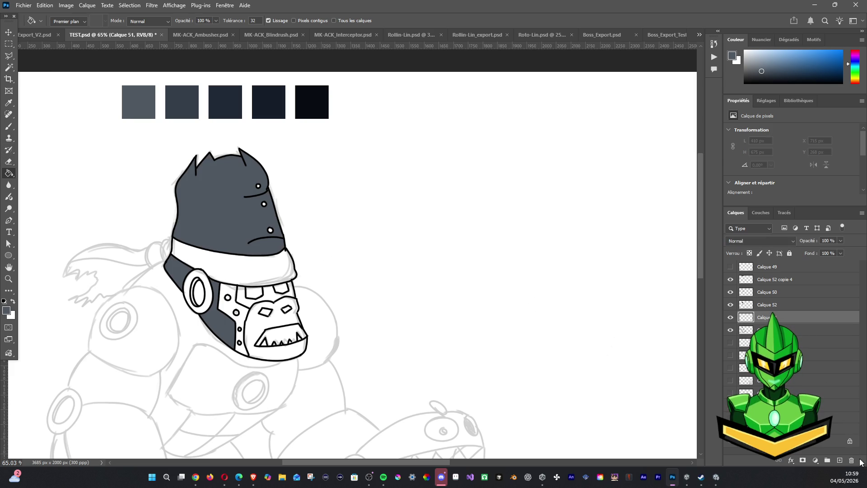
pyautogui.click(777, 292)
pyautogui.click(731, 292)
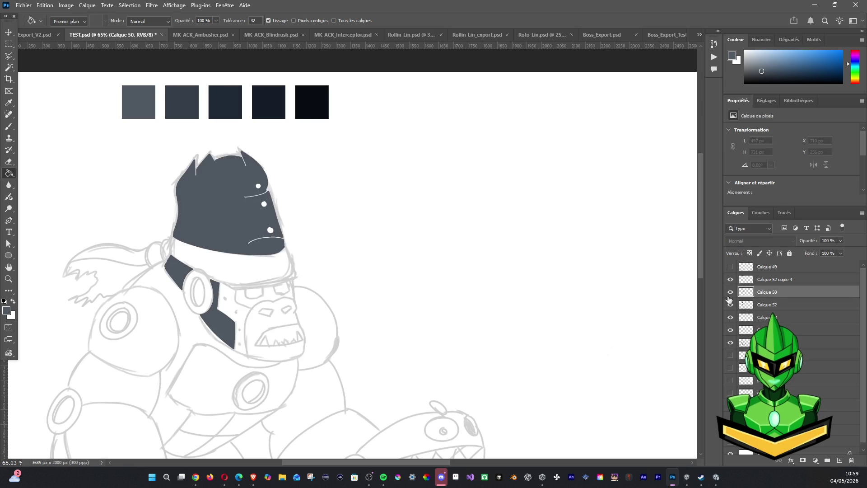
pyautogui.click(10, 68)
pyautogui.keyDown('shift'); pyautogui.click(242, 302); pyautogui.keyUp('shift')
pyautogui.keyDown('shift'); pyautogui.click(284, 290); pyautogui.keyUp('shift')
pyautogui.keyDown('shift'); pyautogui.click(252, 313); pyautogui.keyUp('shift')
pyautogui.keyDown('shift'); pyautogui.click(274, 339); pyautogui.keyUp('shift')
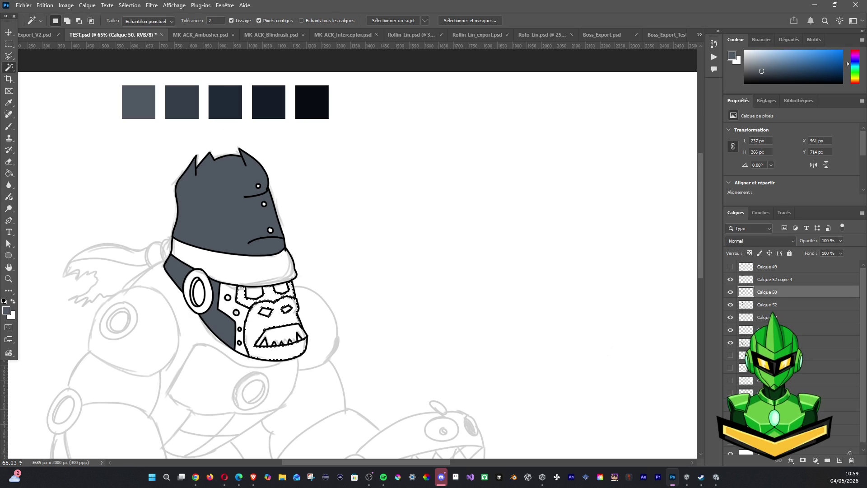
# Sample the third swatch and fill the face selection with navy on Calque 52, then deselect
pyautogui.click(9, 126)
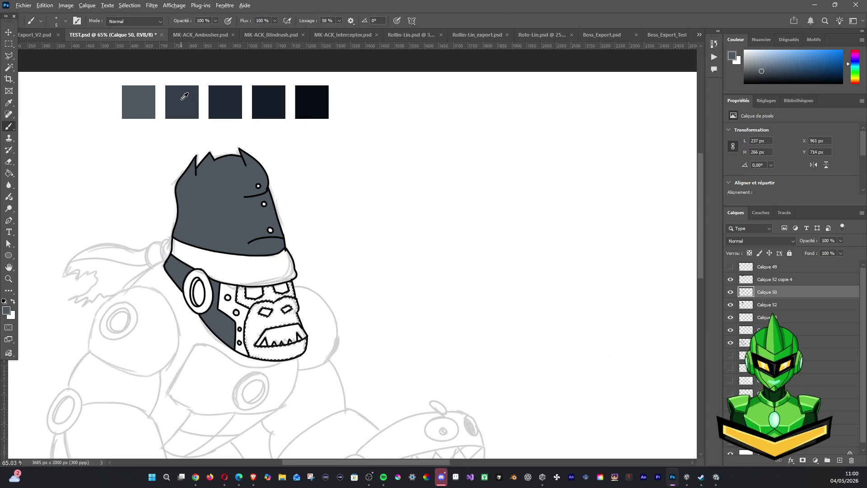
pyautogui.click(220, 107)
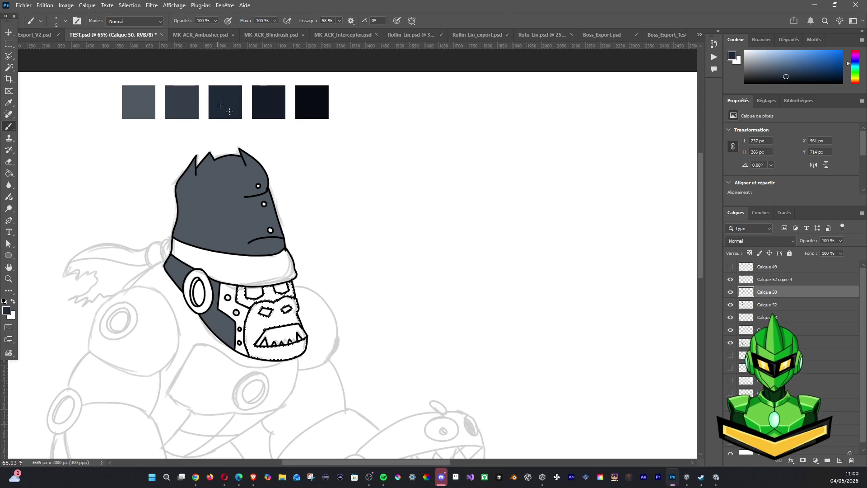
pyautogui.click(767, 304)
pyautogui.click(731, 304)
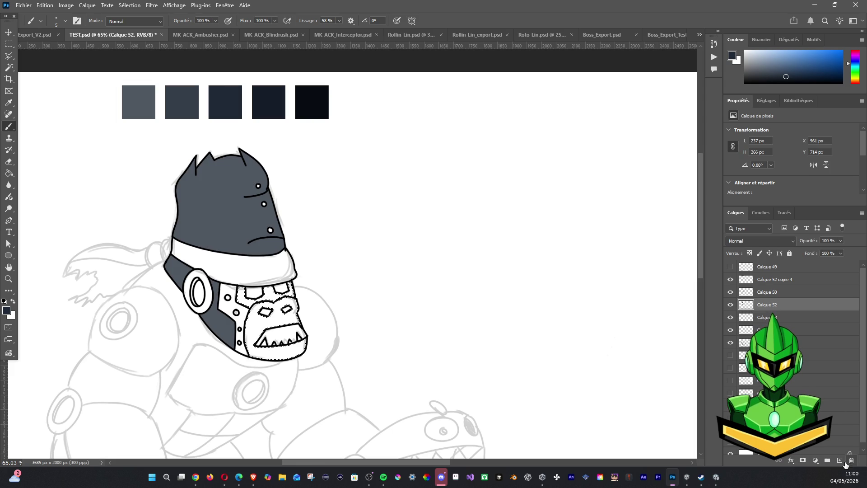
pyautogui.hotkey('alt', 'Delete')
pyautogui.hotkey('ctrl', 'd')
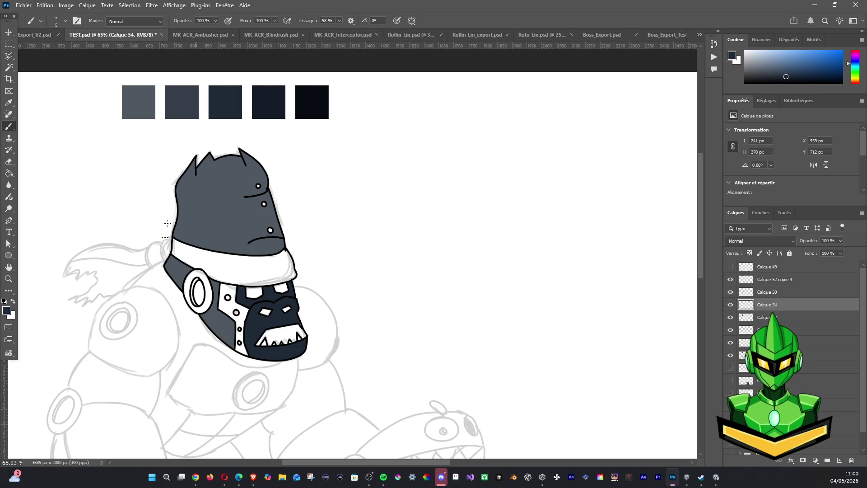
# Toggle layer visibility and shift the foreground colour toward a magenta purple
pyautogui.moveTo(397, 258); pyautogui.dragTo(434, 219)
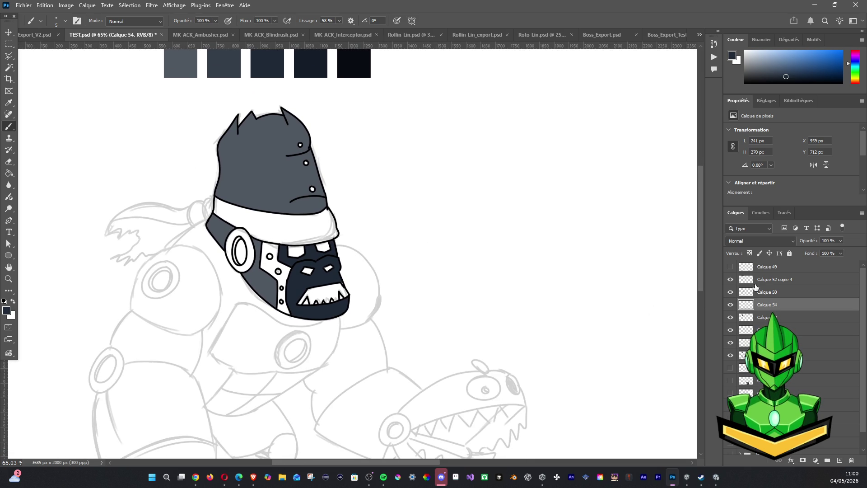
pyautogui.click(731, 279)
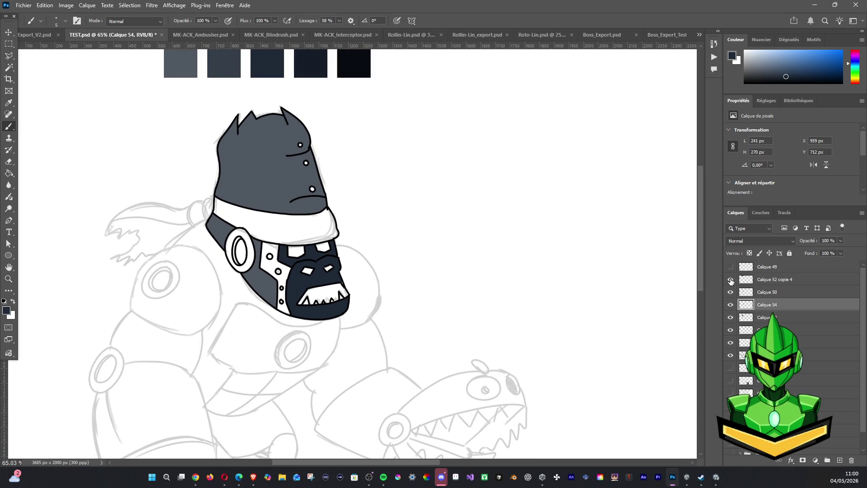
pyautogui.click(730, 292)
pyautogui.click(731, 291)
pyautogui.moveTo(533, 189); pyautogui.dragTo(520, 261)
pyautogui.click(854, 58)
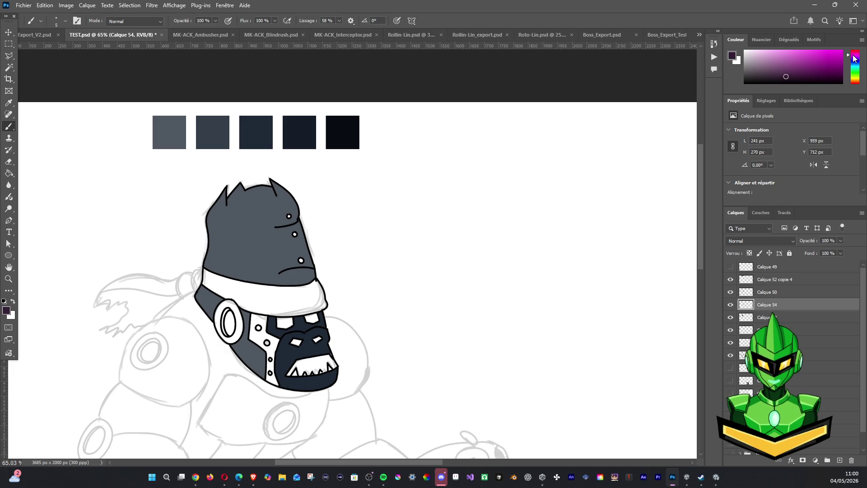
pyautogui.click(814, 65)
# Duplicate the fifth darkest swatch to its own layer and move it to the row's right end
pyautogui.click(9, 44)
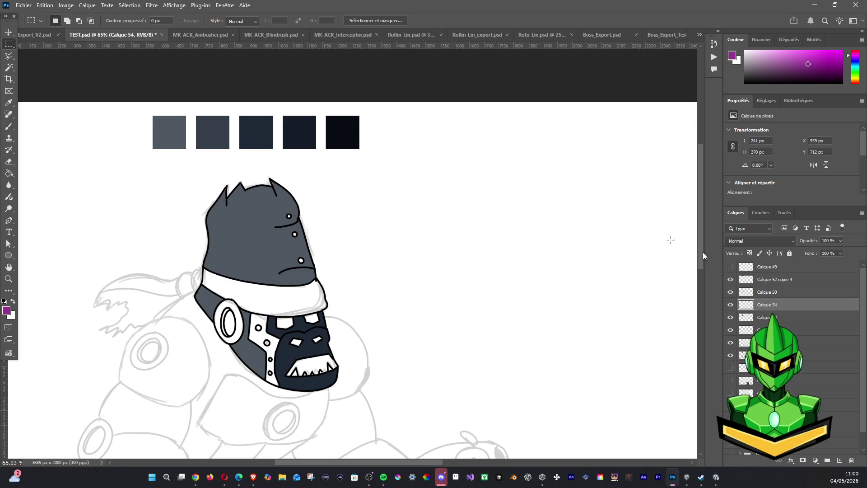
pyautogui.moveTo(322, 108); pyautogui.dragTo(378, 162)
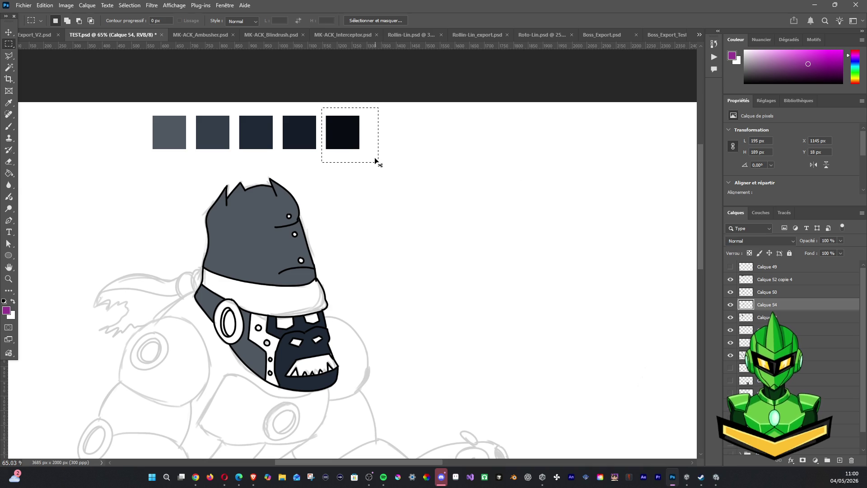
pyautogui.hotkey('ctrl', 'j')
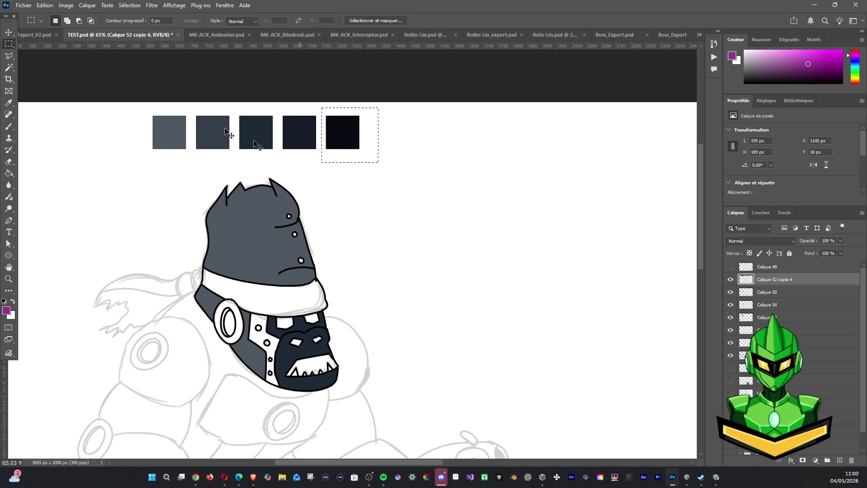
pyautogui.press('v')
pyautogui.click(350, 135)
pyautogui.moveTo(350, 135); pyautogui.dragTo(397, 139)
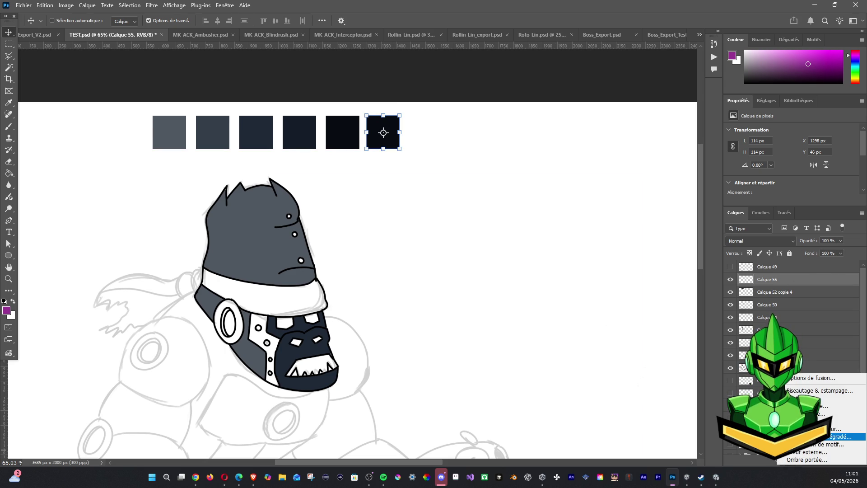
# Add a Normal-mode Color Overlay to the swatch and start the colour at a bright purple
pyautogui.doubleClick(800, 279)
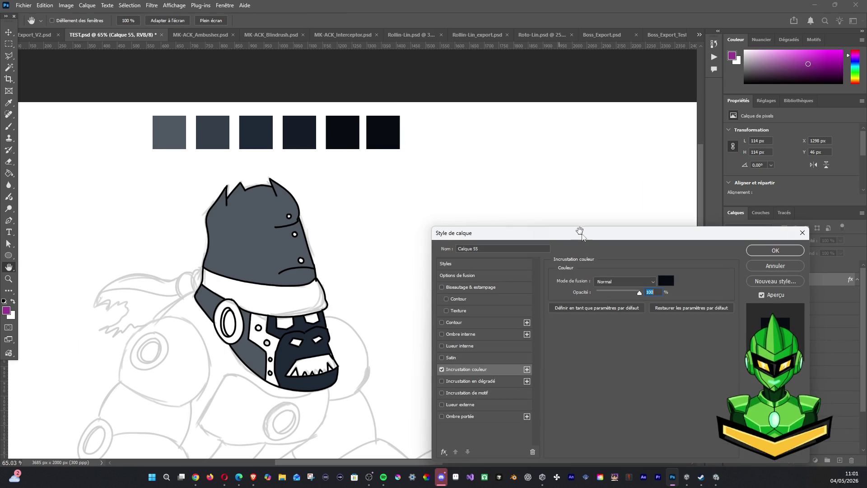
pyautogui.click(638, 281)
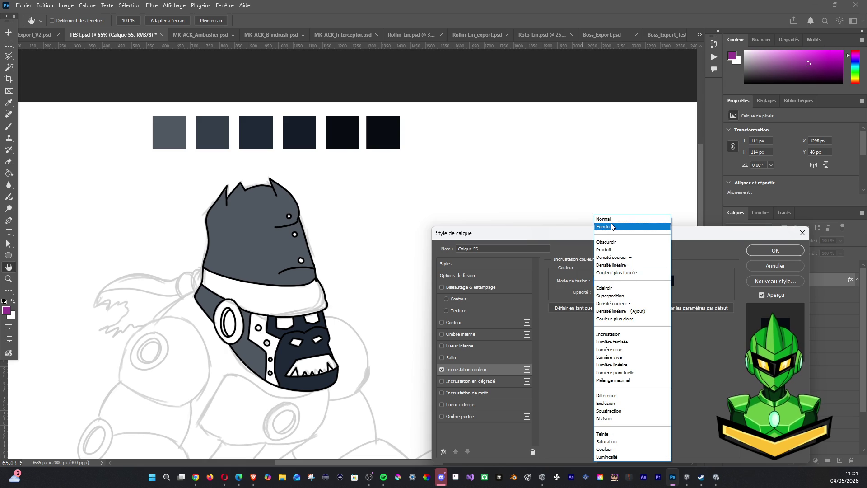
pyautogui.click(630, 217)
pyautogui.click(668, 281)
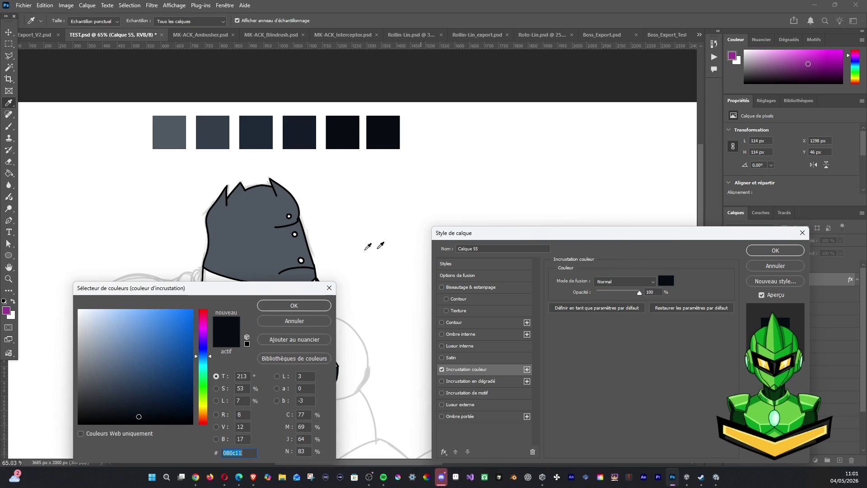
pyautogui.click(204, 316)
pyautogui.click(194, 316)
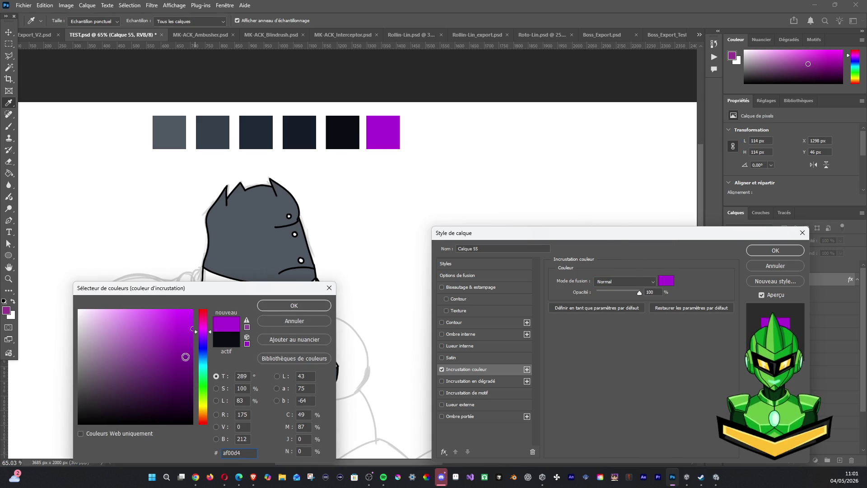
pyautogui.click(204, 335)
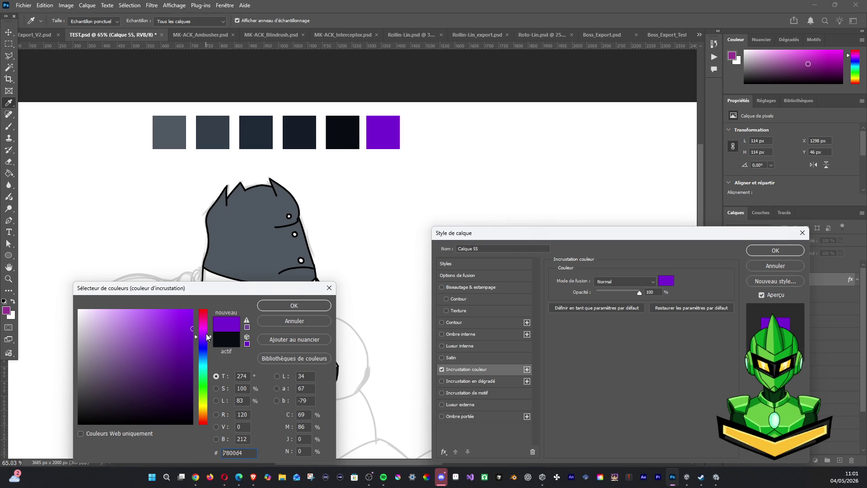
# Desaturate and darken to muted purple #66349f and apply the overlay to the sixth swatch
pyautogui.moveTo(192, 330); pyautogui.dragTo(132, 365)
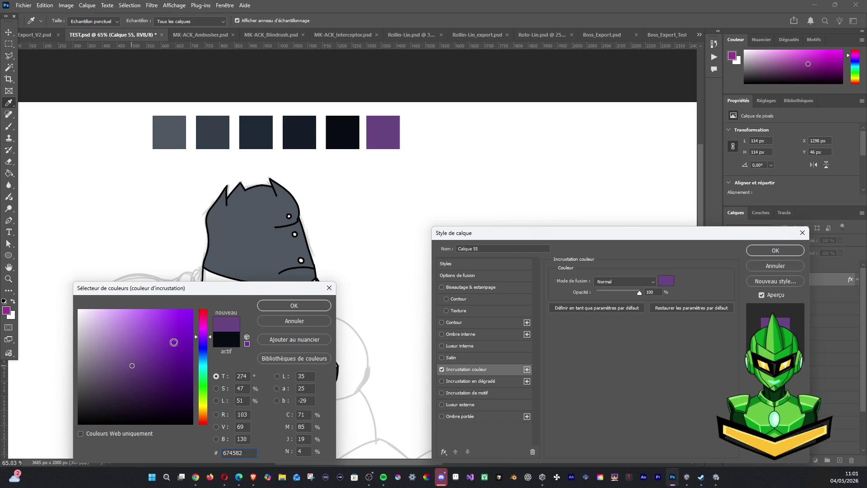
pyautogui.moveTo(204, 345); pyautogui.dragTo(204, 337)
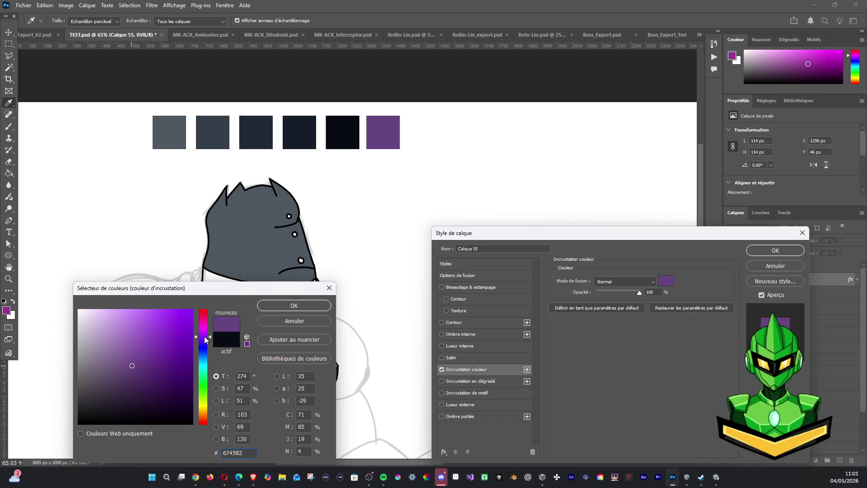
pyautogui.moveTo(158, 352)
pyautogui.mouseDown()
pyautogui.moveTo(178, 341)
pyautogui.moveTo(160, 346)
pyautogui.mouseUp()
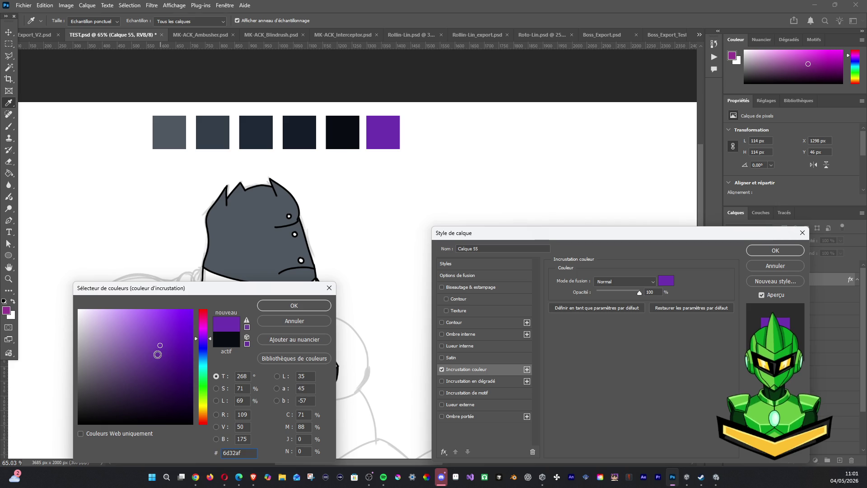
pyautogui.click(155, 353)
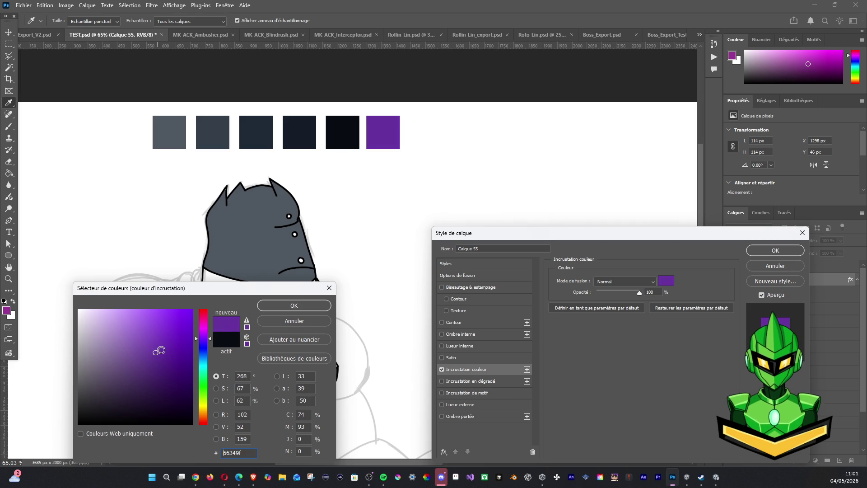
pyautogui.click(298, 305)
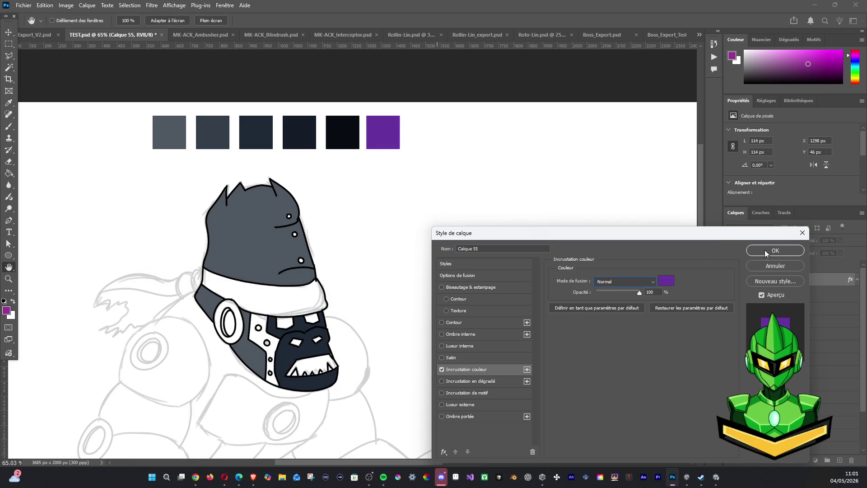
pyautogui.click(767, 251)
pyautogui.press('v')
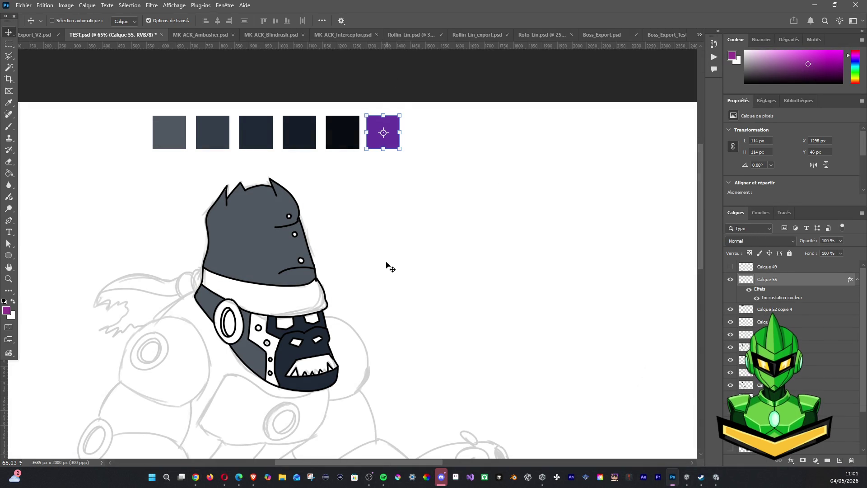
# Paste a small purple patch on a new layer and set its sampled purple as background colour
pyautogui.hotkey('ctrl', 'v')
pyautogui.scroll(3, 353, 278)
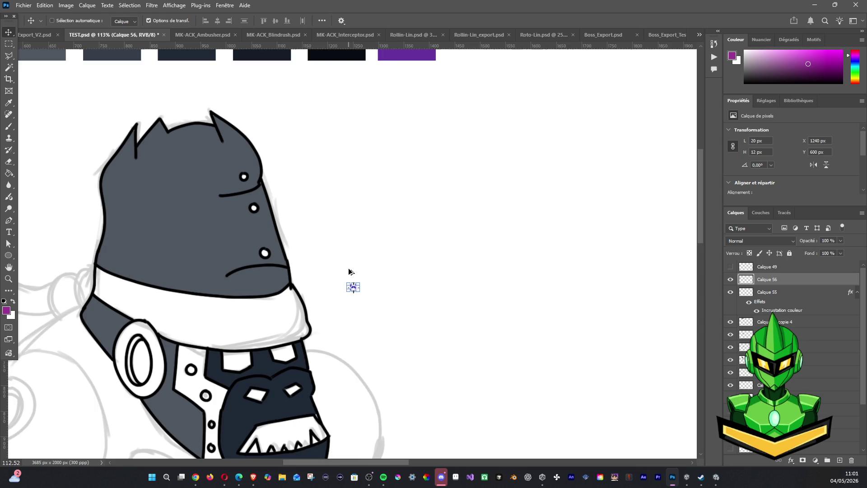
pyautogui.scroll(3, 305, 271)
pyautogui.scroll(3, 299, 265)
pyautogui.click(9, 102)
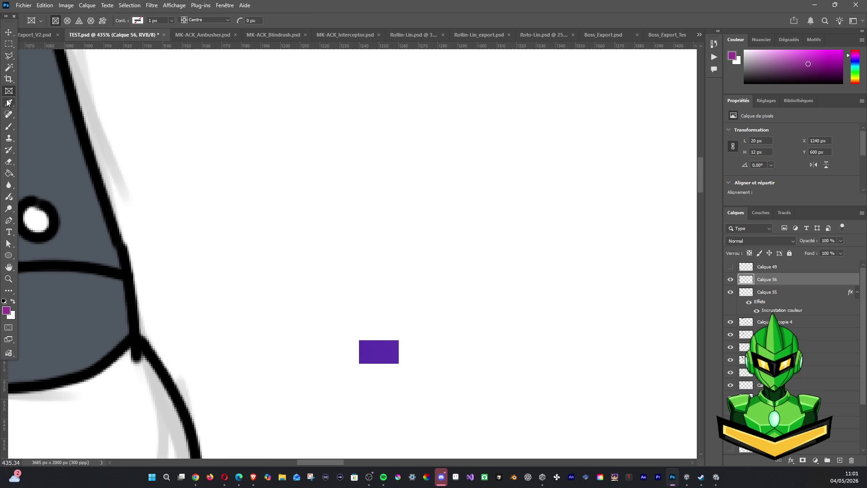
pyautogui.click(372, 347)
pyautogui.scroll(-2, 351, 221)
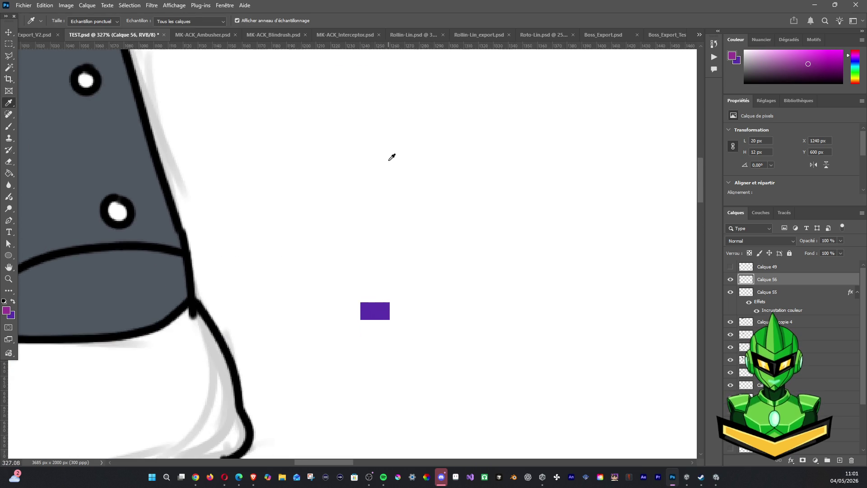
pyautogui.scroll(-2, 380, 169)
pyautogui.click(13, 314)
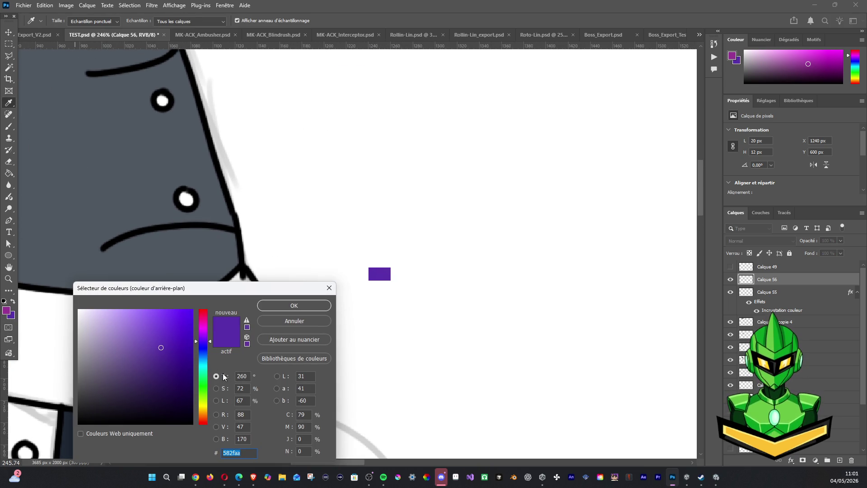
pyautogui.click(297, 305)
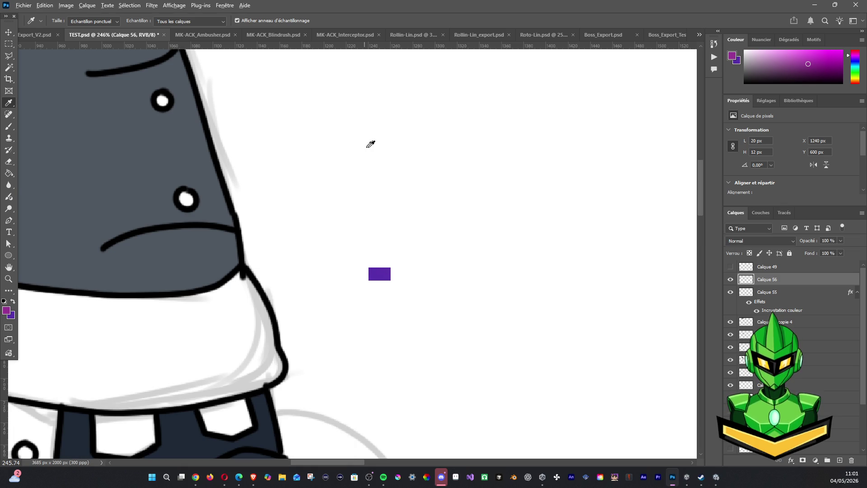
pyautogui.scroll(-1, 391, 167)
pyautogui.scroll(-2, 391, 168)
pyautogui.moveTo(333, 135); pyautogui.dragTo(312, 170)
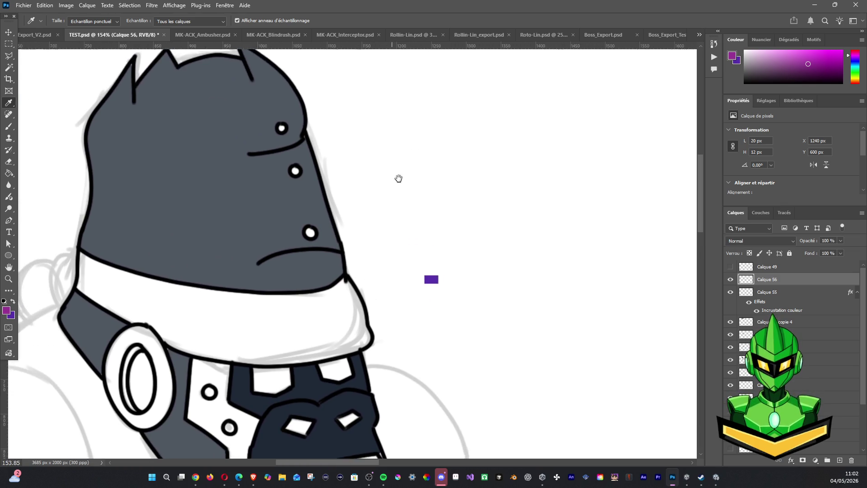
pyautogui.scroll(-3, 319, 156)
pyautogui.scroll(-3, 326, 136)
pyautogui.scroll(5, 439, 131)
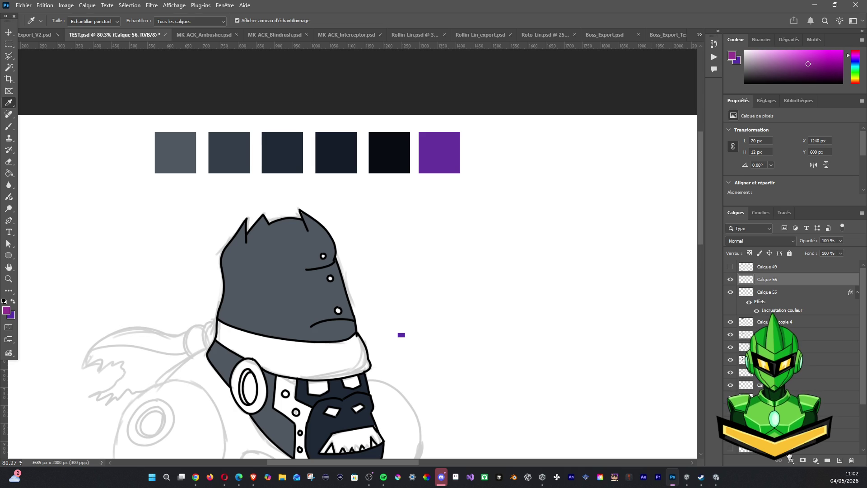
pyautogui.click(772, 292)
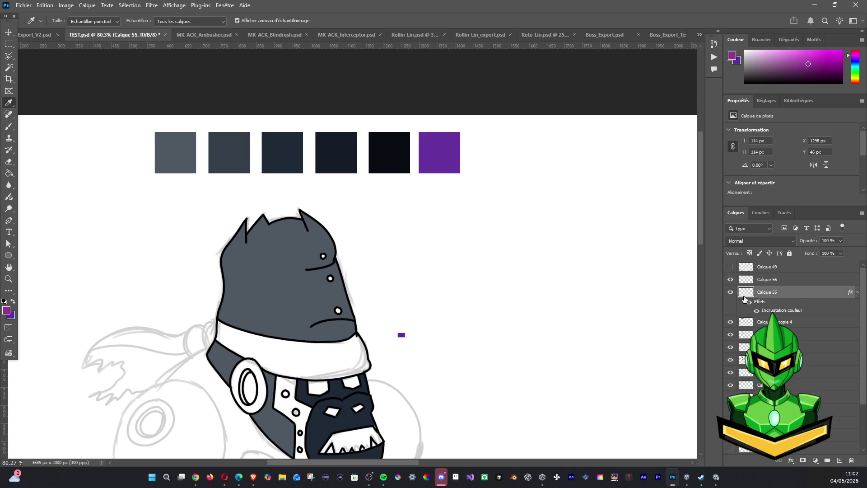
# Confirm Calque 55's purple overlay unchanged, hide the patch layer Calque 56, select the outline layer
pyautogui.doubleClick(773, 310)
pyautogui.click(664, 282)
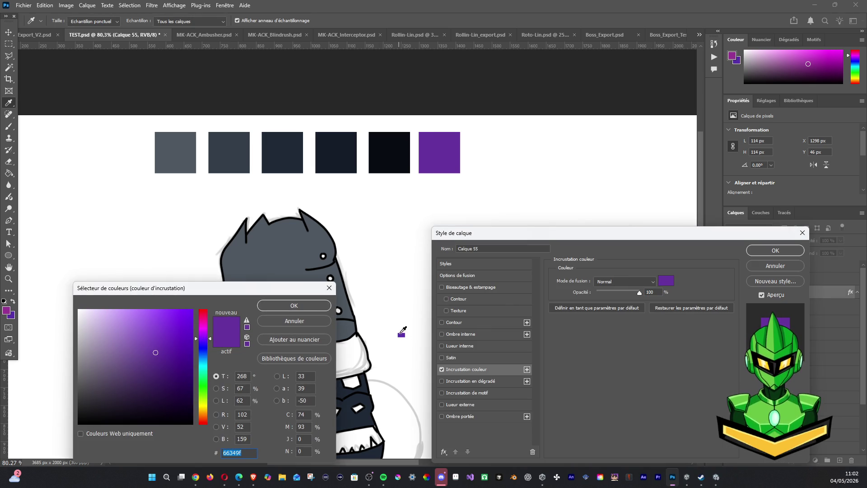
pyautogui.click(294, 305)
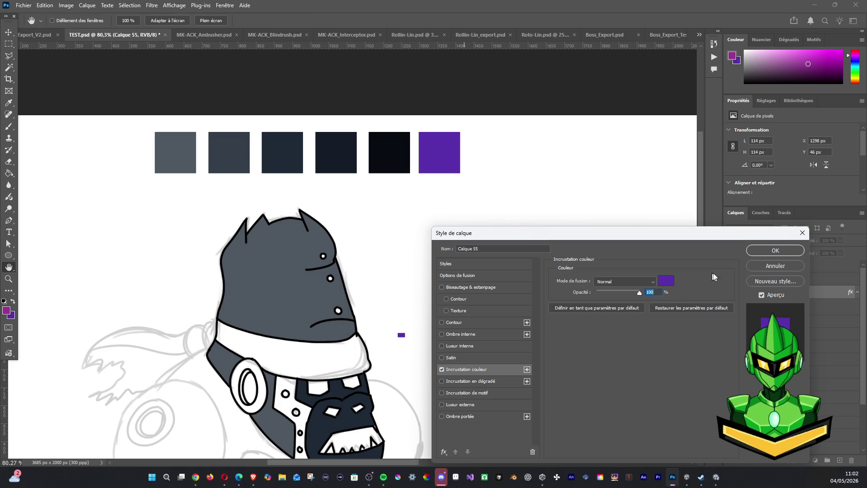
pyautogui.click(776, 251)
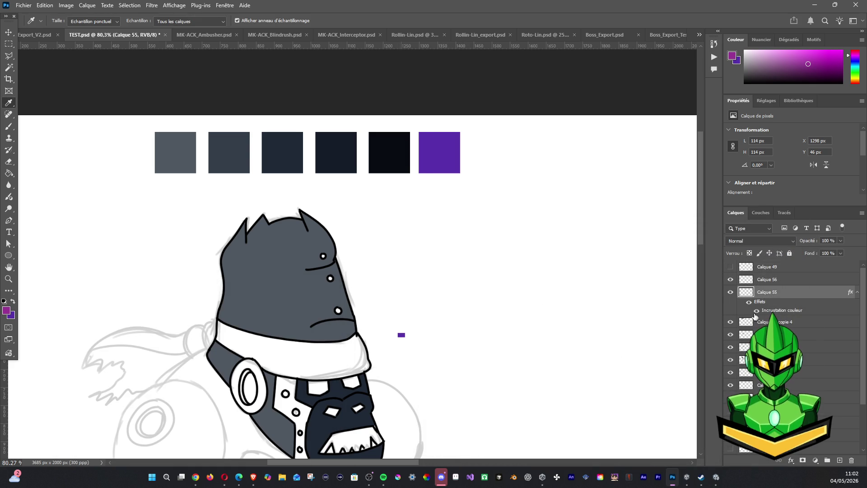
pyautogui.click(730, 280)
pyautogui.click(786, 322)
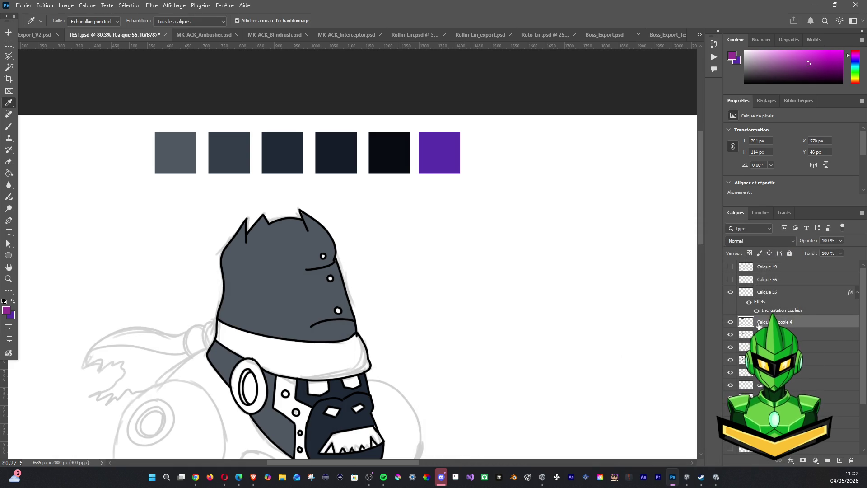
# Toggle the black outline layer on and off to compare the head with and without line art
pyautogui.click(730, 334)
pyautogui.click(730, 334)
pyautogui.click(730, 347)
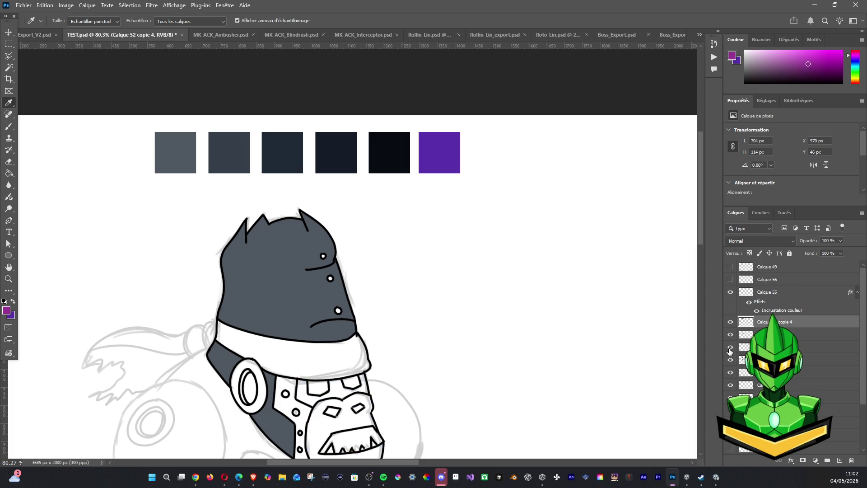
pyautogui.moveTo(402, 314); pyautogui.dragTo(417, 203)
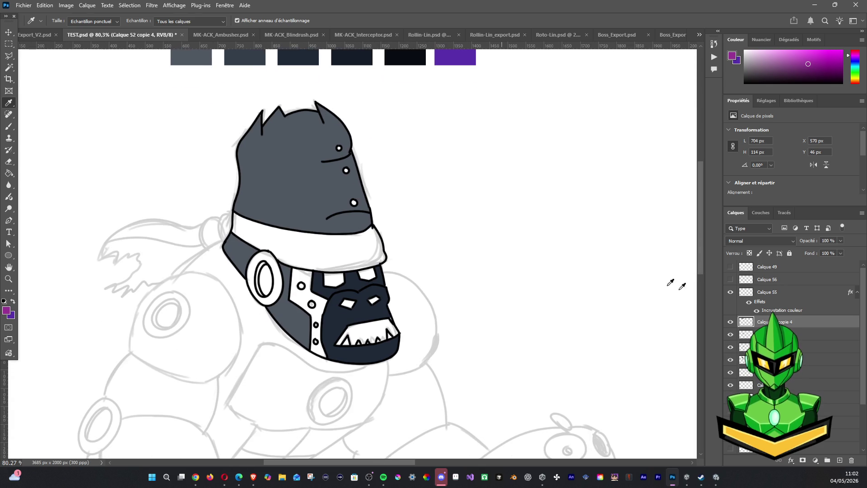
pyautogui.click(731, 334)
pyautogui.click(730, 334)
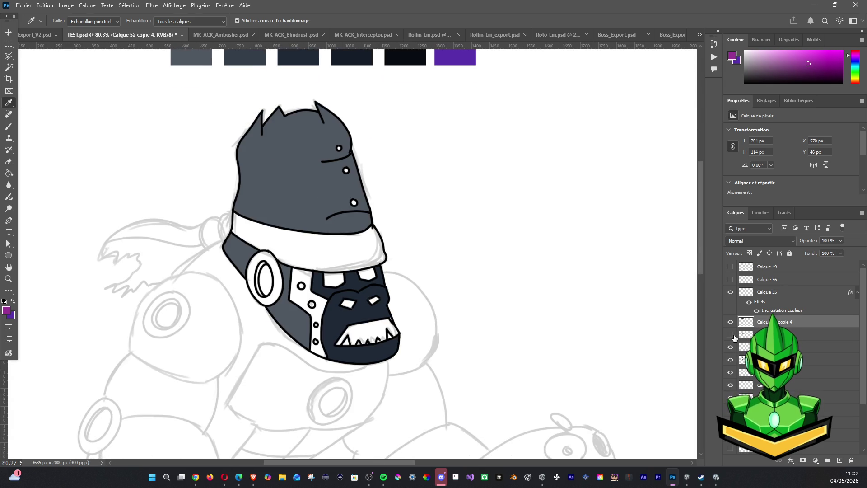
pyautogui.click(731, 334)
pyautogui.click(731, 334)
# With Calque 50 active, Magic Wand–select the white collar band and white areas around the ear ring
pyautogui.click(746, 334)
pyautogui.click(731, 334)
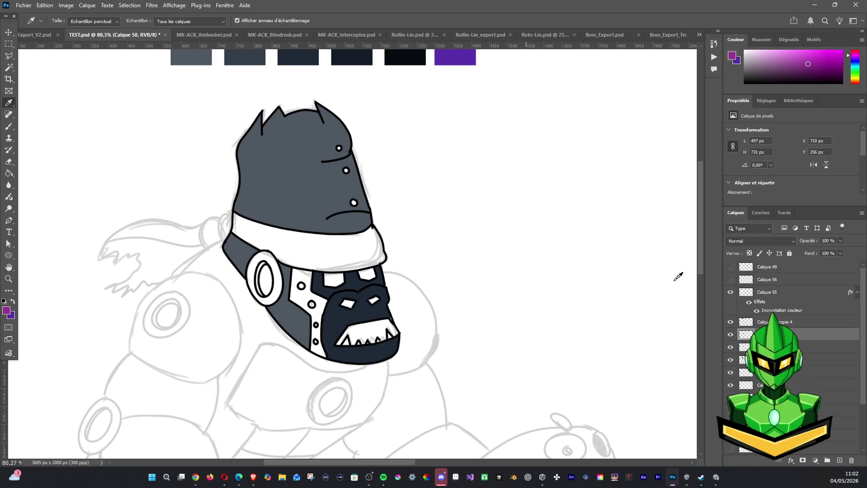
pyautogui.click(9, 67)
pyautogui.click(352, 262)
pyautogui.keyDown('shift'); pyautogui.click(269, 280); pyautogui.keyUp('shift')
pyautogui.keyDown('shift'); pyautogui.click(302, 283); pyautogui.keyUp('shift')
pyautogui.keyDown('shift'); pyautogui.click(329, 280); pyautogui.keyUp('shift')
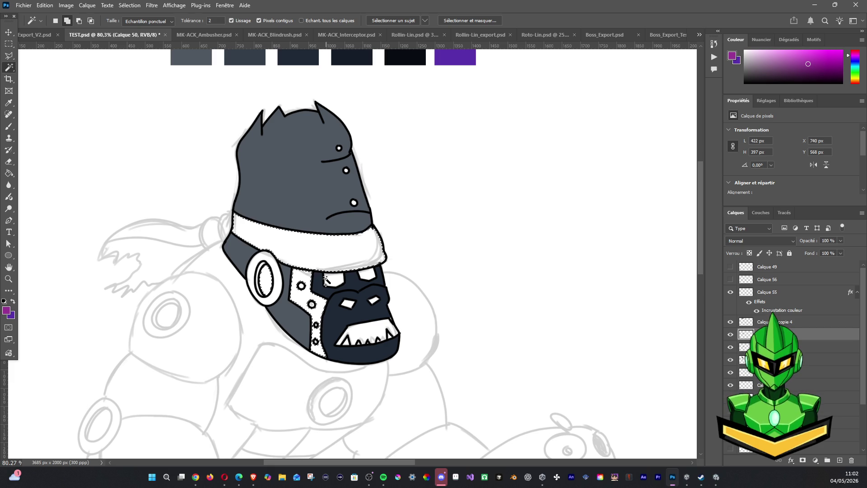
# Add the small white face panel and teeth to the selection, undoing the two dome rivet picks
pyautogui.keyDown('shift'); pyautogui.click(329, 280); pyautogui.keyUp('shift')
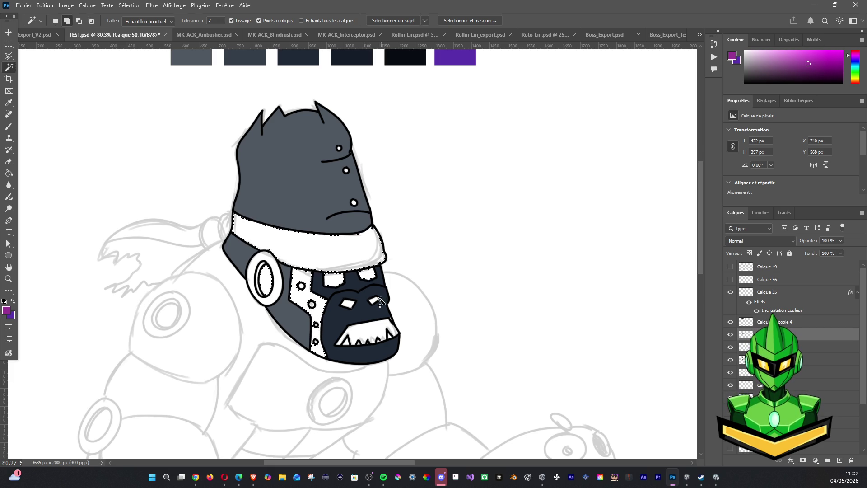
pyautogui.keyDown('shift'); pyautogui.click(361, 330); pyautogui.keyUp('shift')
pyautogui.keyDown('shift'); pyautogui.click(364, 331); pyautogui.keyUp('shift')
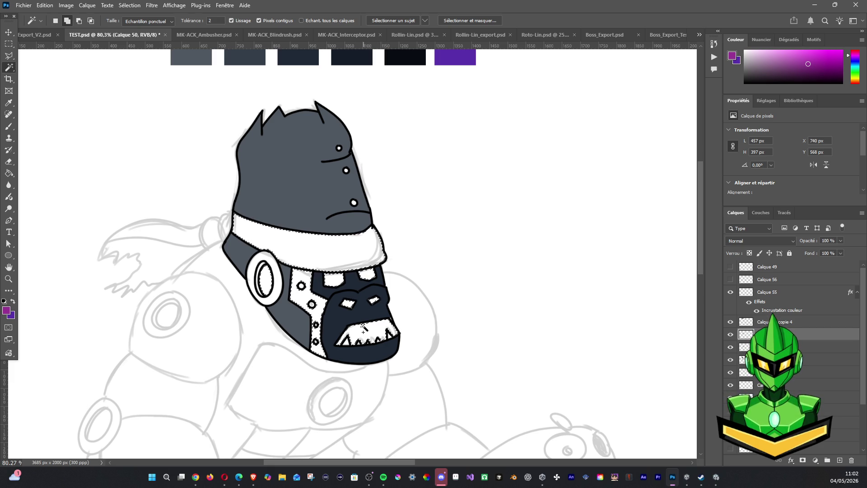
pyautogui.keyDown('shift'); pyautogui.click(354, 201); pyautogui.keyUp('shift')
pyautogui.keyDown('shift'); pyautogui.click(347, 171); pyautogui.keyUp('shift')
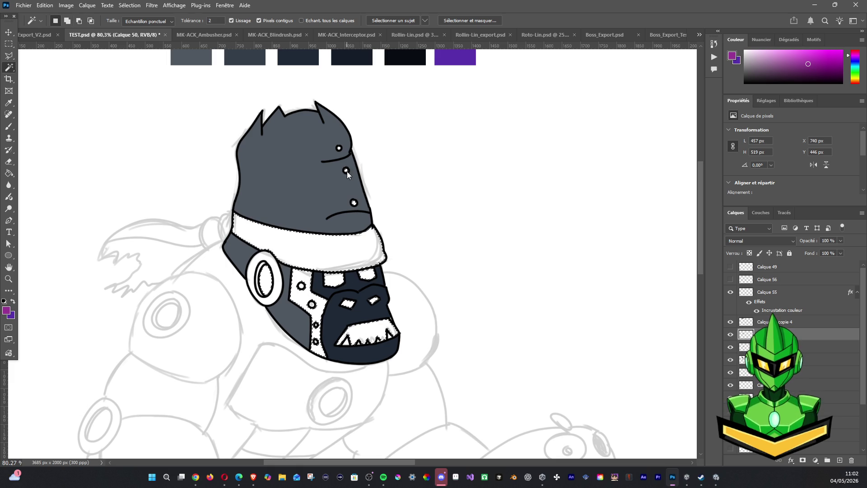
pyautogui.hotkey('ctrl', 'z')
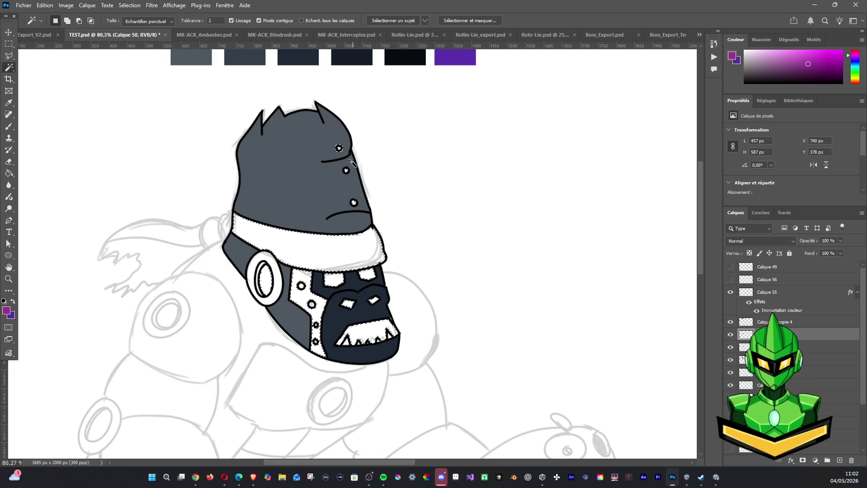
pyautogui.hotkey('ctrl', 'z')
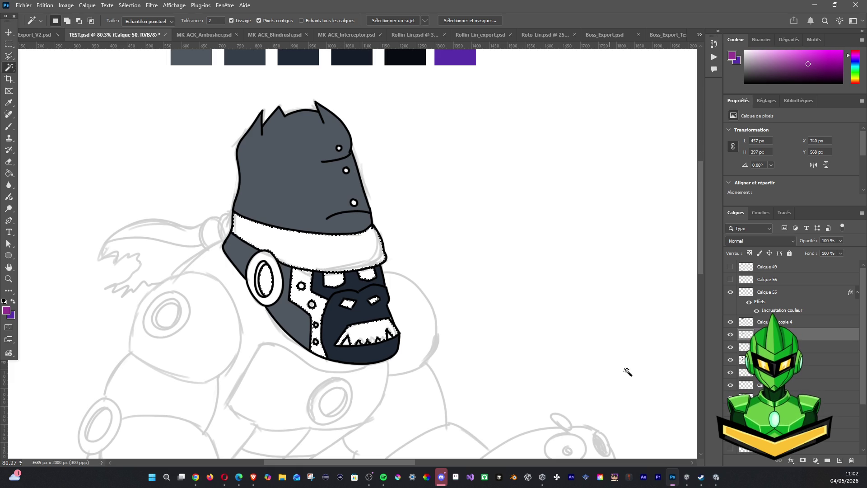
# Create a new empty layer Calque 57 and switch to the Brush
pyautogui.click(830, 346)
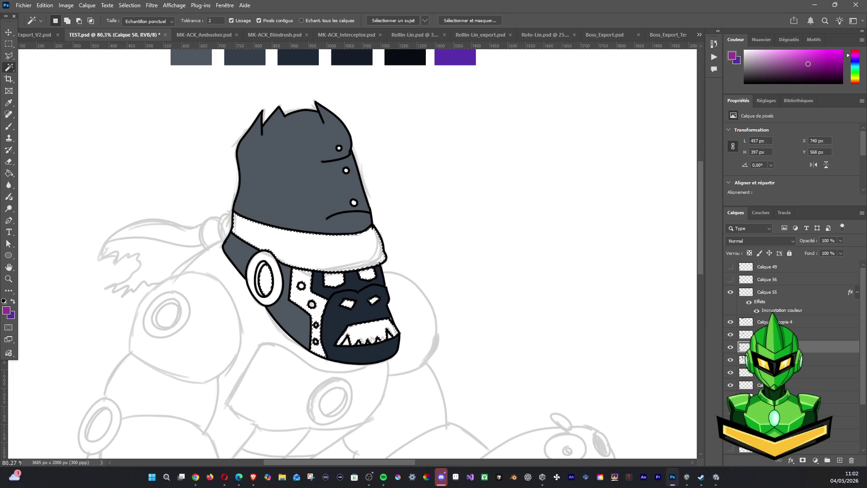
pyautogui.click(842, 459)
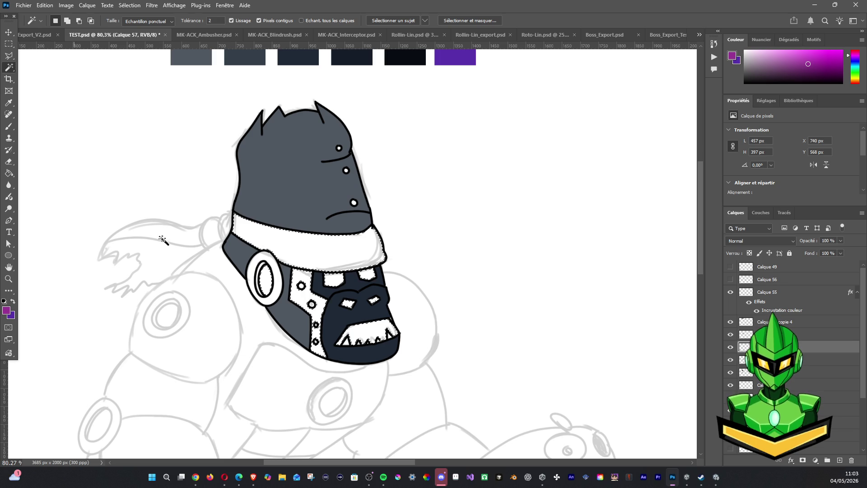
pyautogui.click(731, 346)
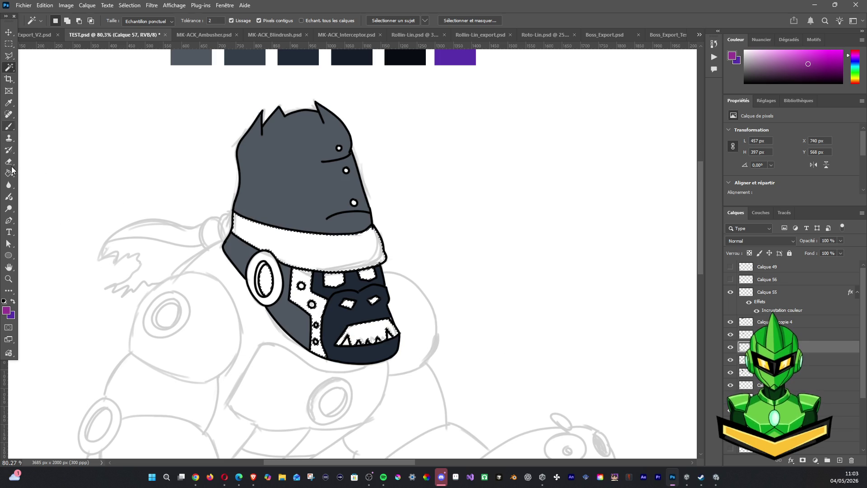
pyautogui.click(9, 127)
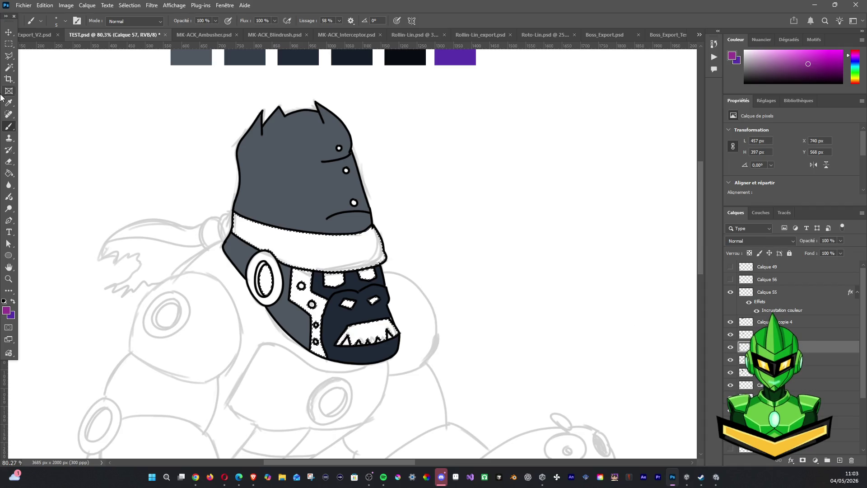
# Fill the selected white areas with purple, deselect, then undo the fill
pyautogui.click(5, 306)
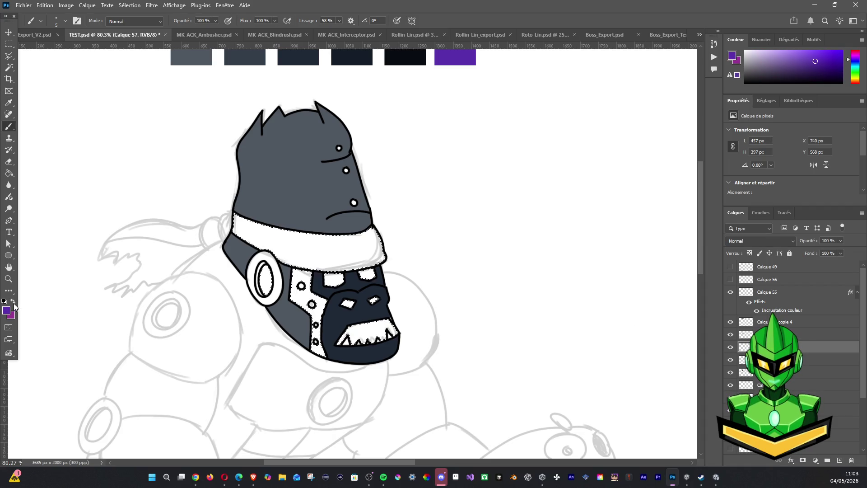
pyautogui.hotkey('alt', 'BackSpace')
pyautogui.hotkey('ctrl', 'd')
pyautogui.scroll(-1, 430, 261)
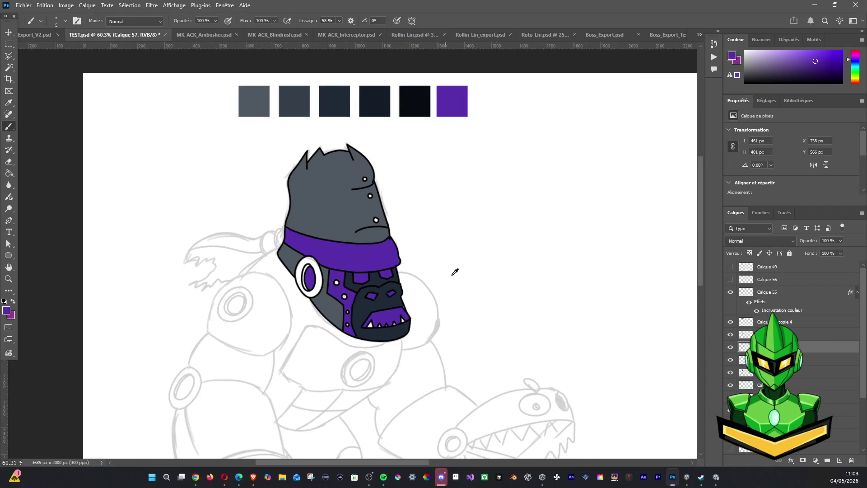
pyautogui.scroll(-1, 467, 267)
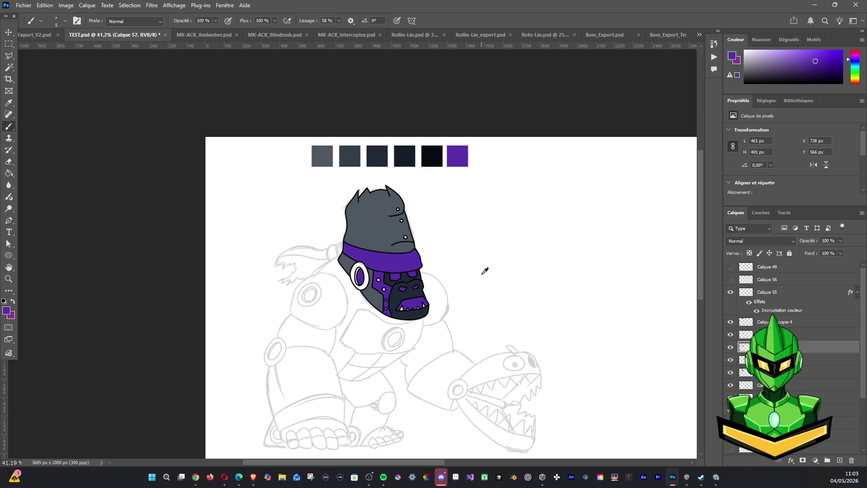
pyautogui.scroll(1, 484, 271)
pyautogui.scroll(1, 484, 271)
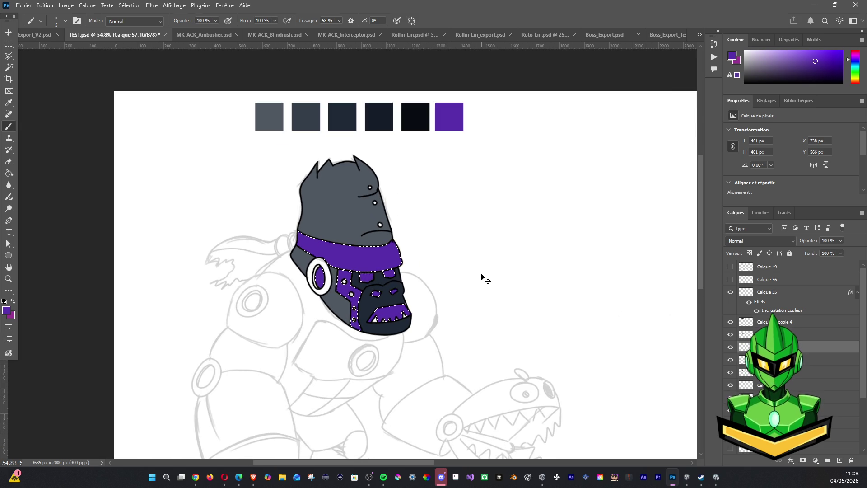
pyautogui.hotkey('ctrl', 'z')
pyautogui.hotkey('ctrl', 'z')
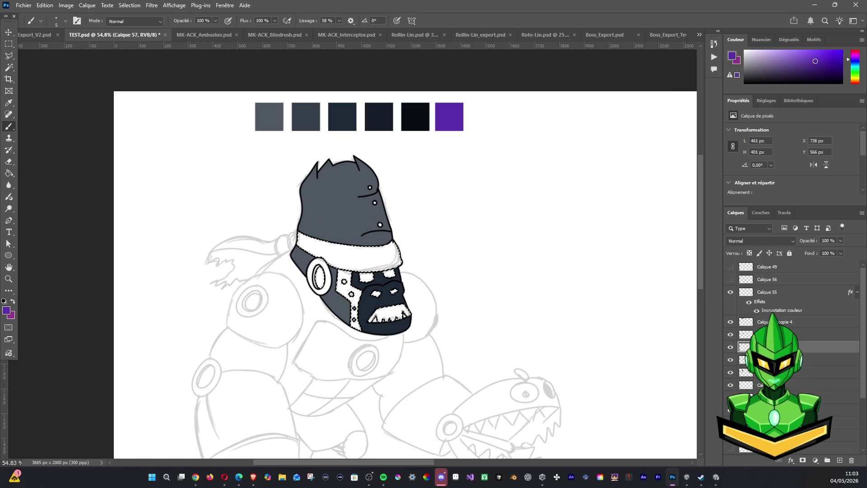
# Reselect with the Magic Wand so only the white collar band is selected
pyautogui.click(9, 68)
pyautogui.click(363, 261)
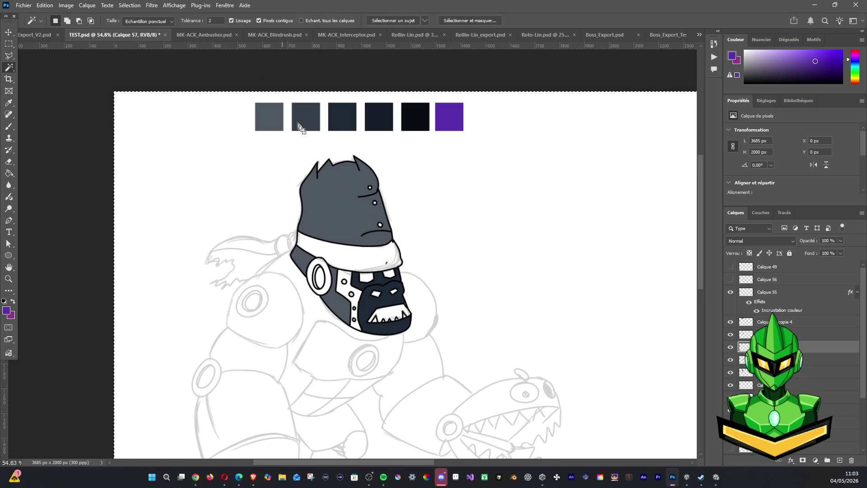
pyautogui.click(383, 261)
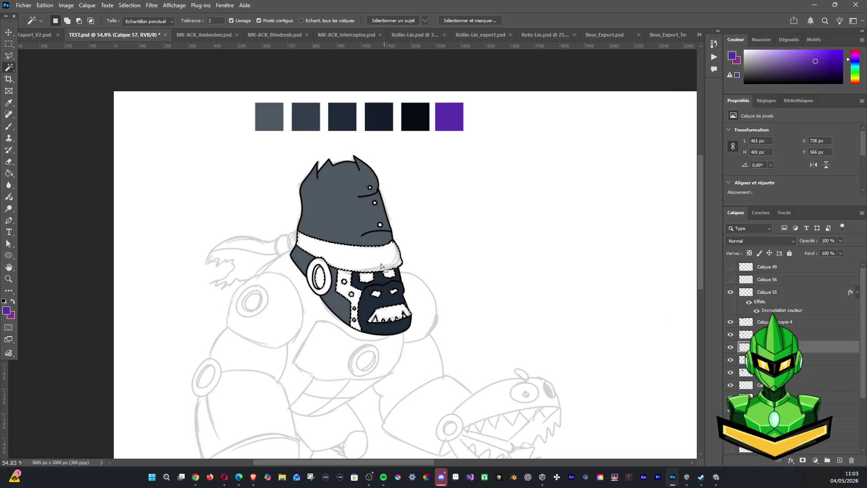
pyautogui.hotkey('ctrl', 'a')
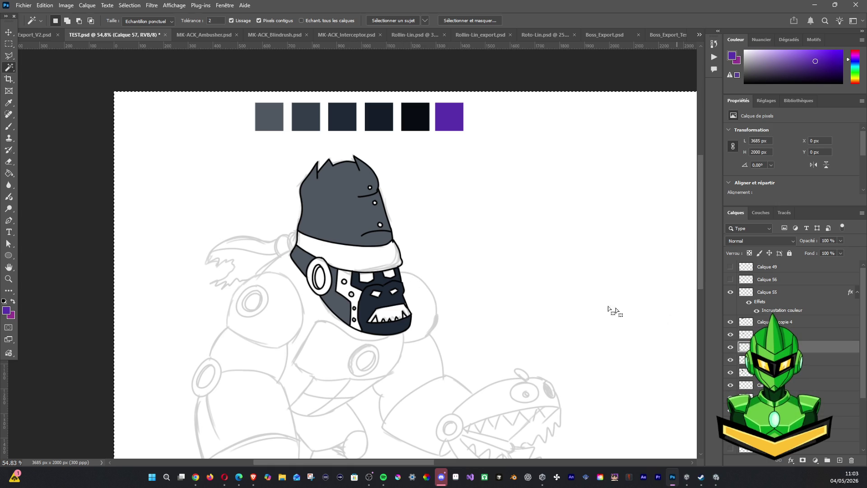
pyautogui.click(383, 258)
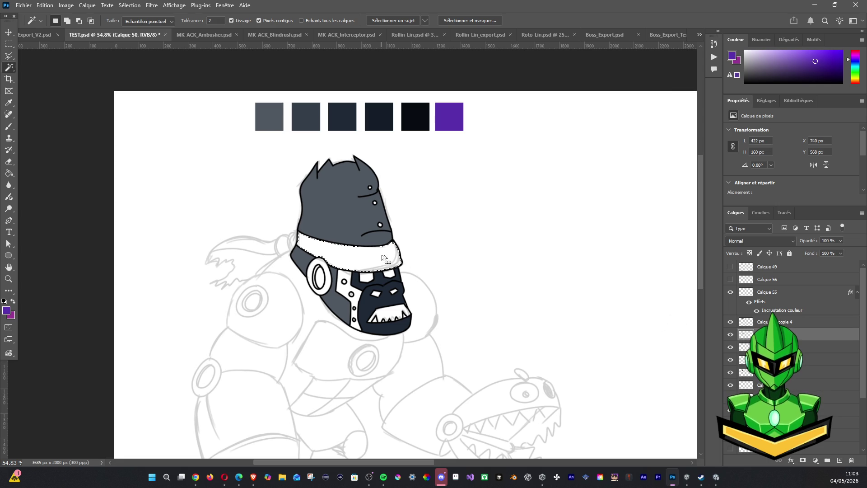
# Fill the collar band purple, set the background colour to 783a78, and duplicate Calque 57 with Ctrl+J
pyautogui.hotkey('alt', 'Delete')
pyautogui.hotkey('ctrl', 'd')
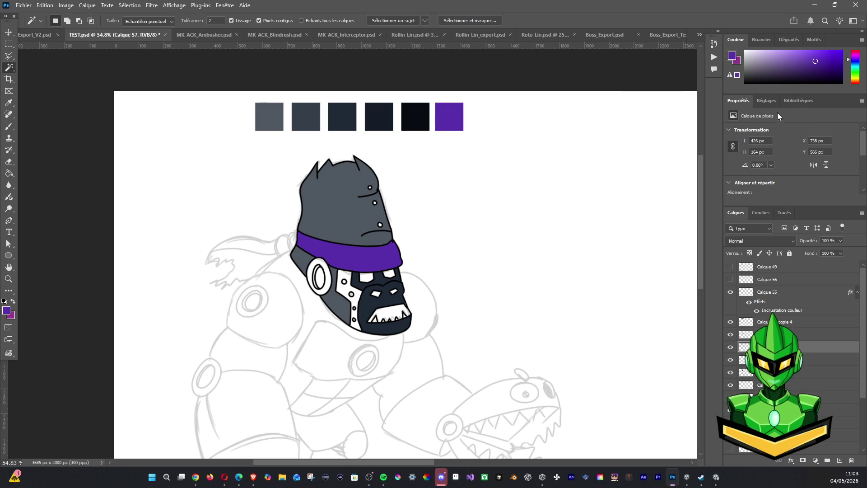
pyautogui.click(13, 318)
pyautogui.write('783')
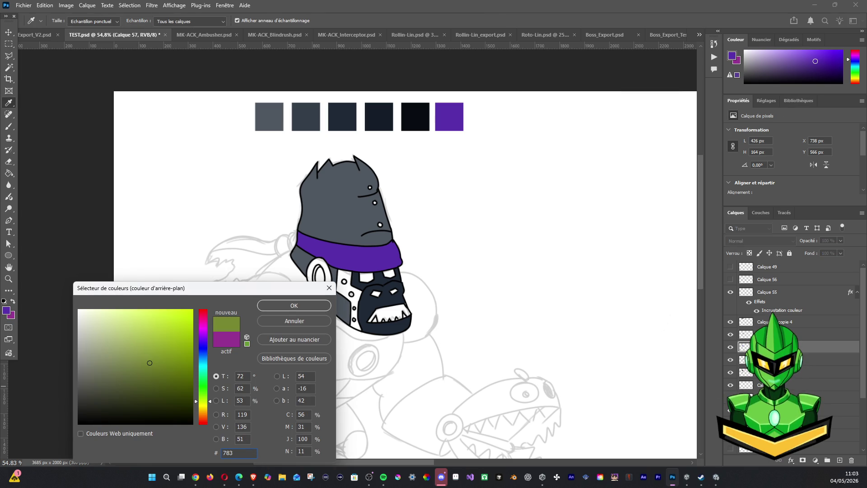
pyautogui.write('a78')
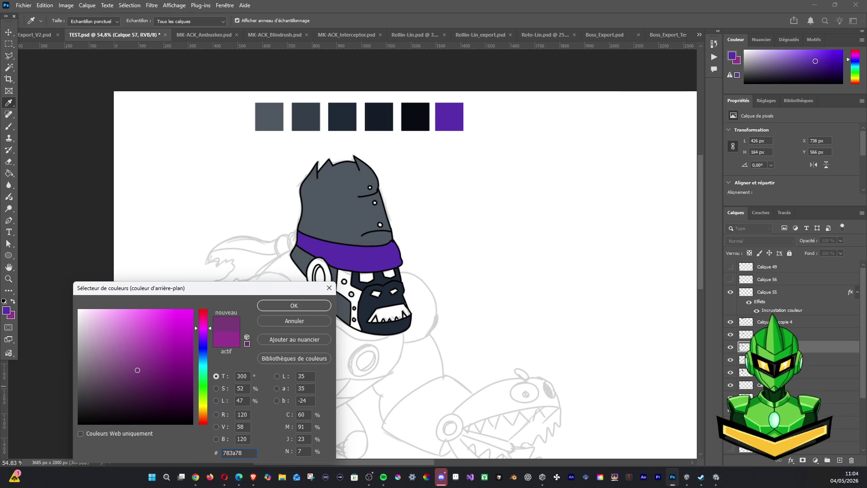
pyautogui.click(301, 308)
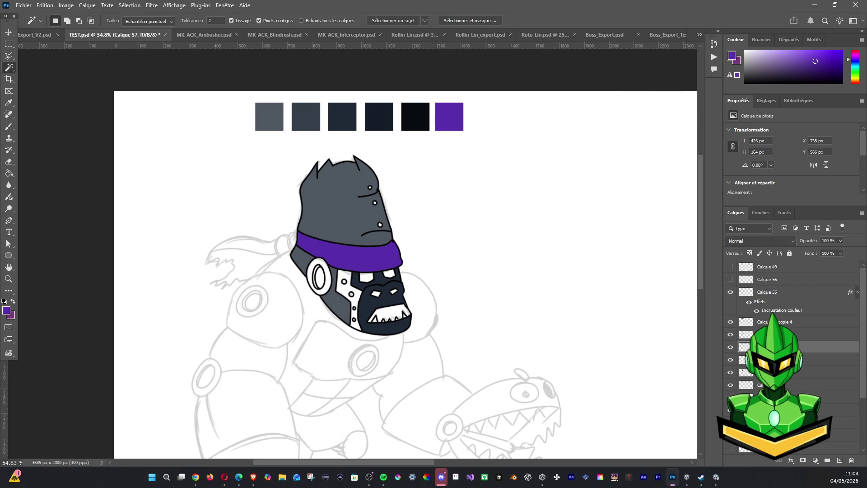
pyautogui.hotkey('ctrl', 'j')
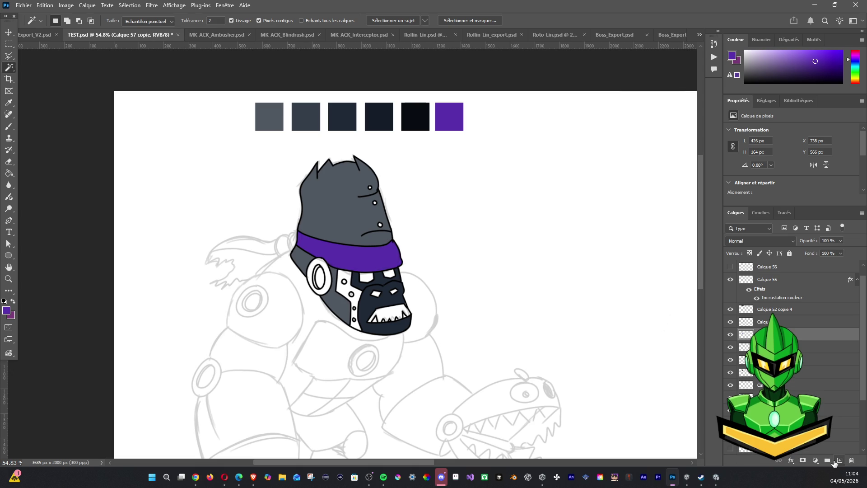
# Give the Calque 57 copy a muted purple Color Overlay and apply the layer style
pyautogui.click(798, 463)
pyautogui.press('Escape')
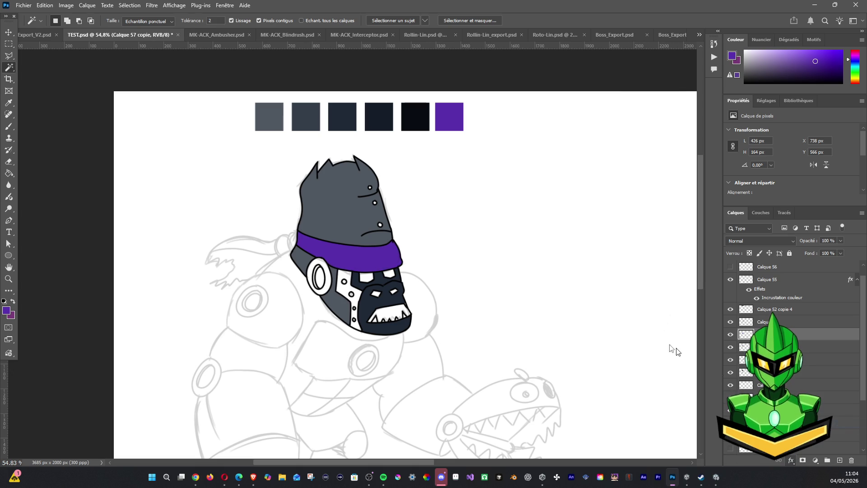
pyautogui.doubleClick(813, 335)
pyautogui.click(666, 280)
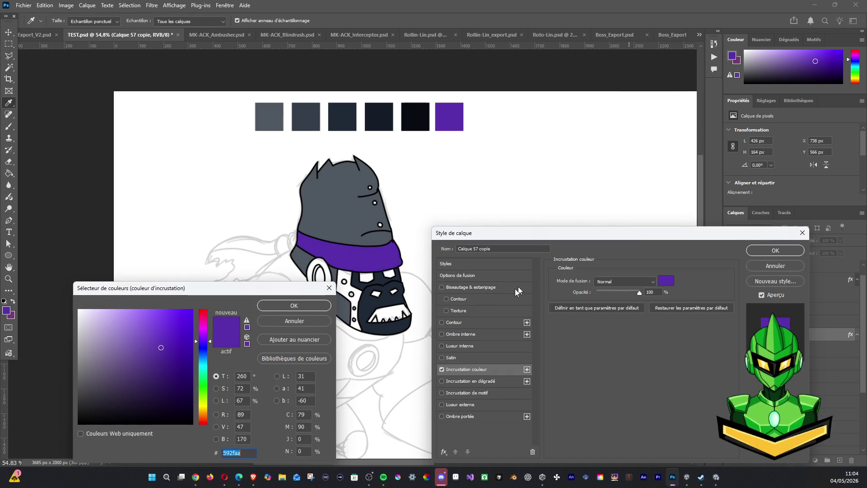
pyautogui.press('BackSpace')
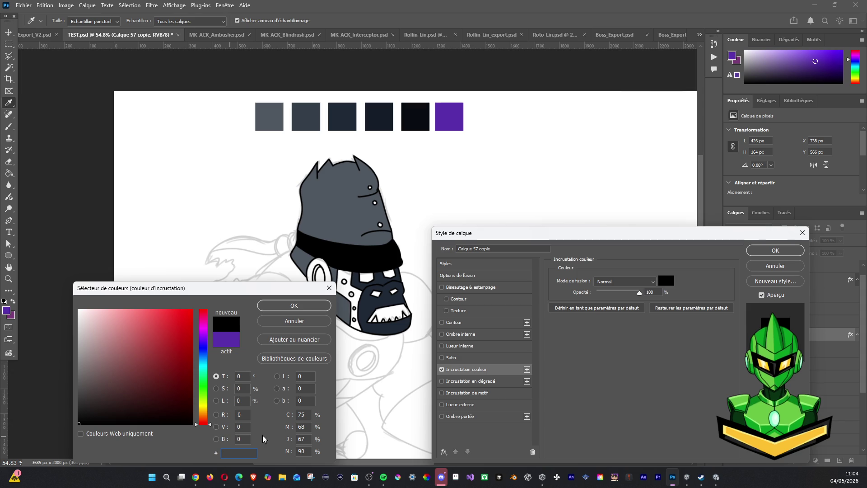
pyautogui.write('783')
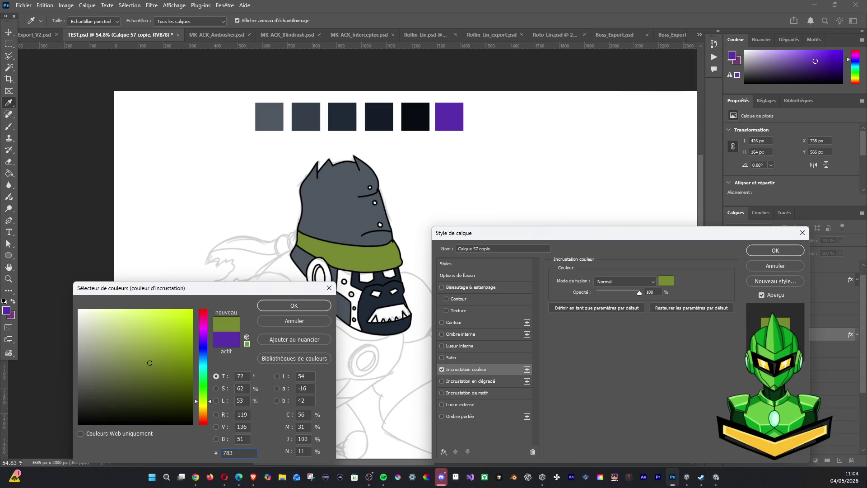
pyautogui.write('a78')
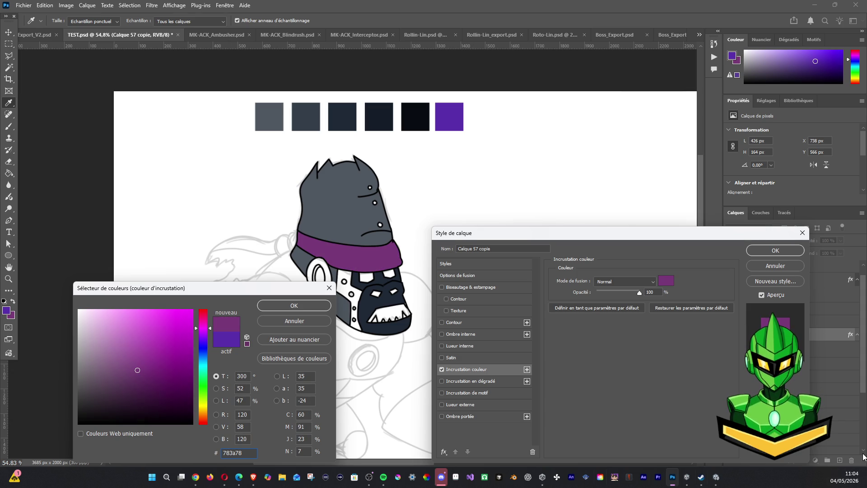
pyautogui.click(294, 305)
pyautogui.click(775, 250)
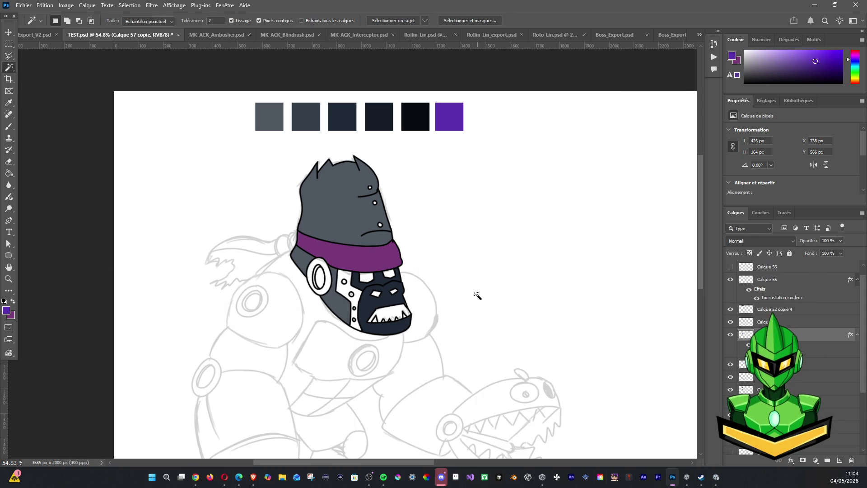
pyautogui.scroll(-3, 478, 296)
# Hide the Calque 57 copie overlay layer so the collar shows its brighter violet fill
pyautogui.moveTo(452, 263); pyautogui.dragTo(385, 218)
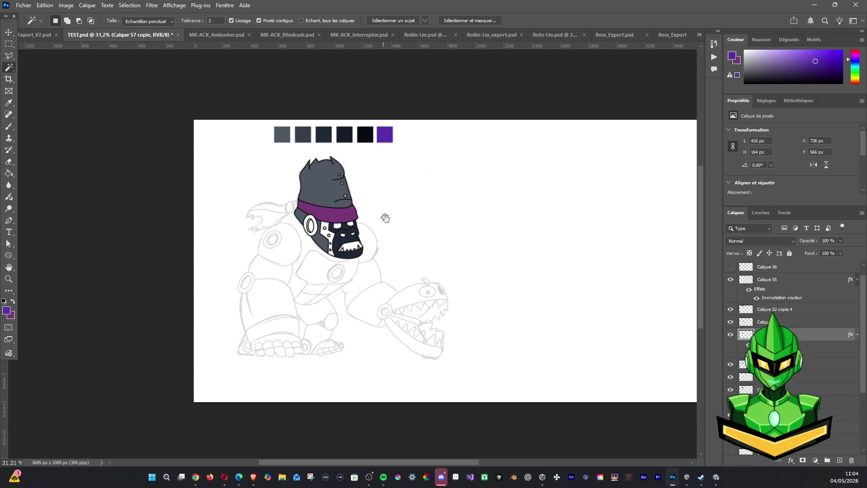
pyautogui.click(732, 335)
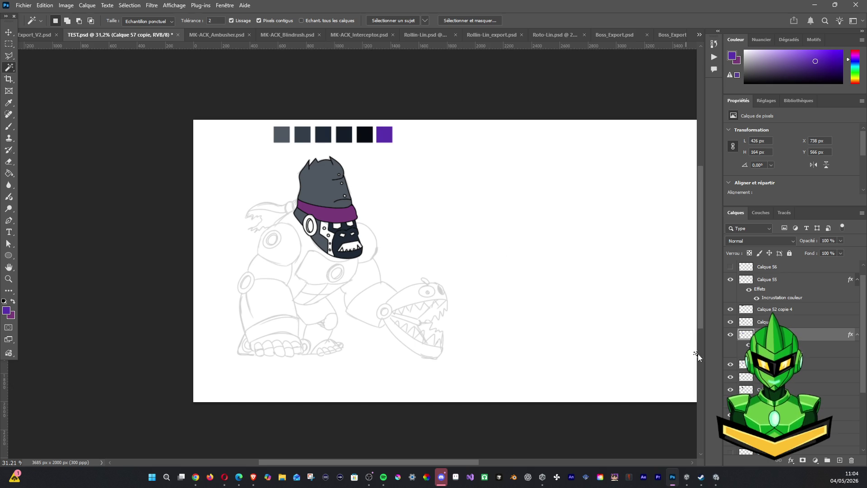
pyautogui.click(730, 335)
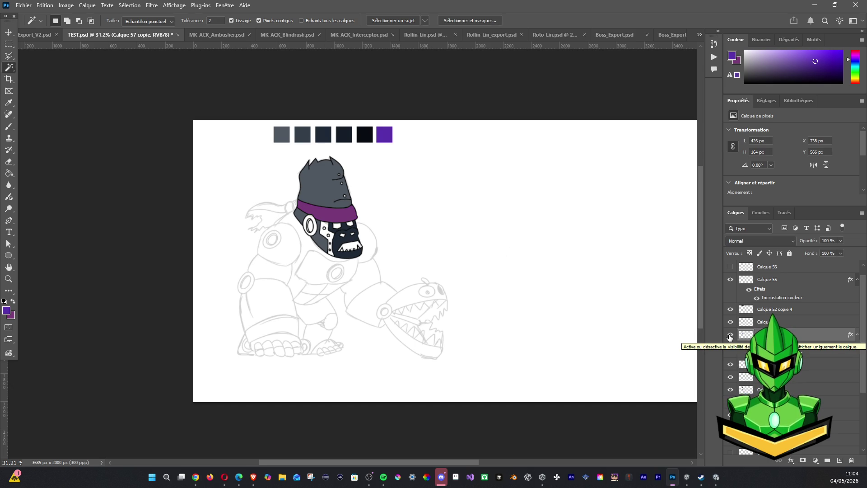
pyautogui.click(729, 337)
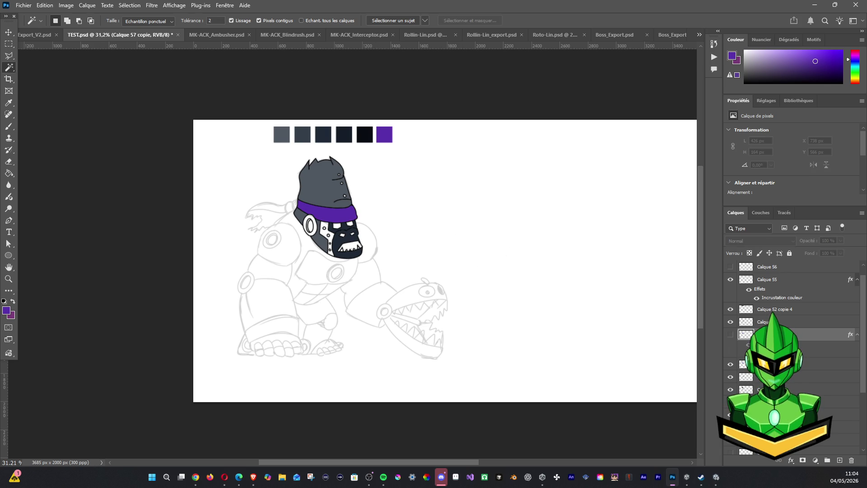
pyautogui.click(730, 365)
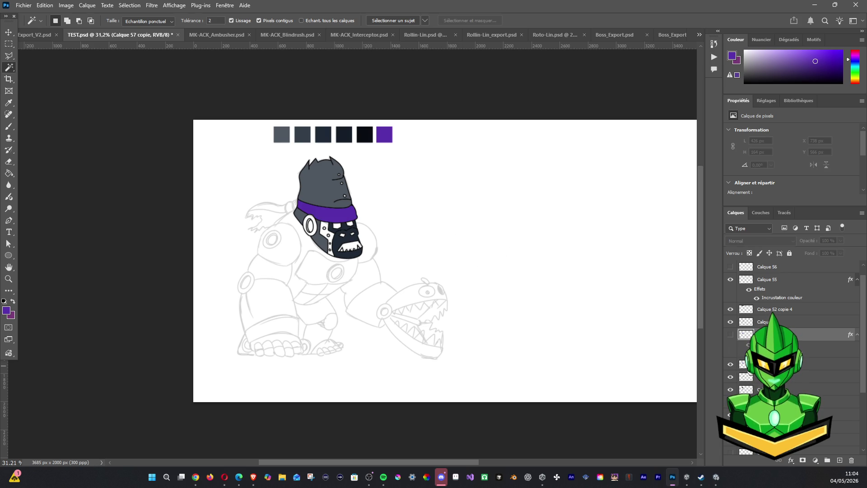
# Check the collar colour layers' visibility and centre the gorilla head in view
pyautogui.click(746, 365)
pyautogui.click(731, 364)
pyautogui.click(730, 365)
pyautogui.scroll(3, 417, 281)
pyautogui.moveTo(417, 281)
pyautogui.mouseDown()
pyautogui.moveTo(364, 263)
pyautogui.moveTo(468, 298)
pyautogui.mouseUp()
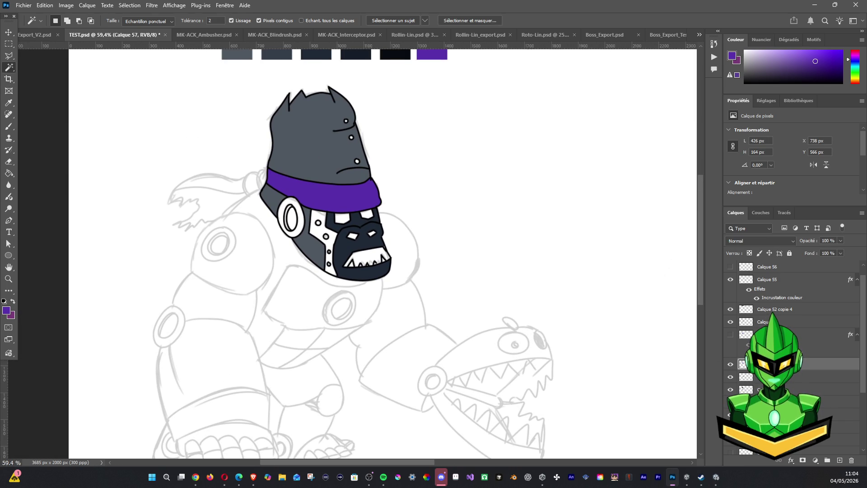
pyautogui.click(730, 377)
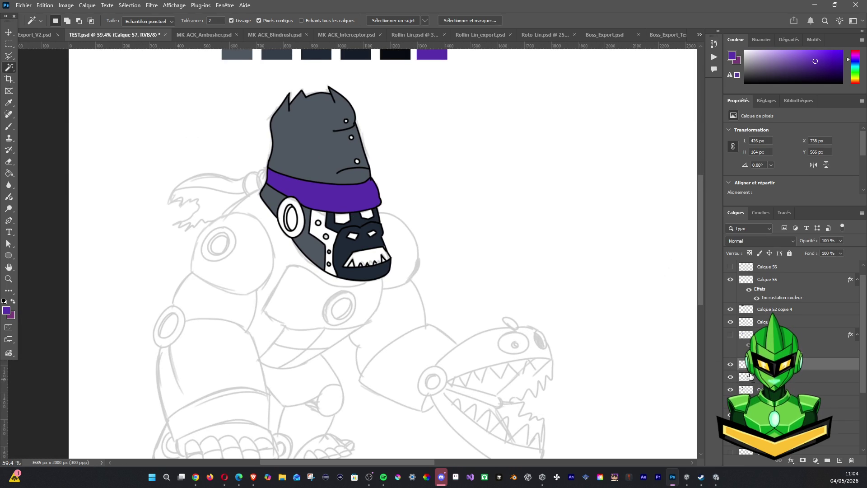
# On line-art layer Calque 50, Magic Wand–select the white ear piece and a patch beside the muzzle
pyautogui.click(732, 323)
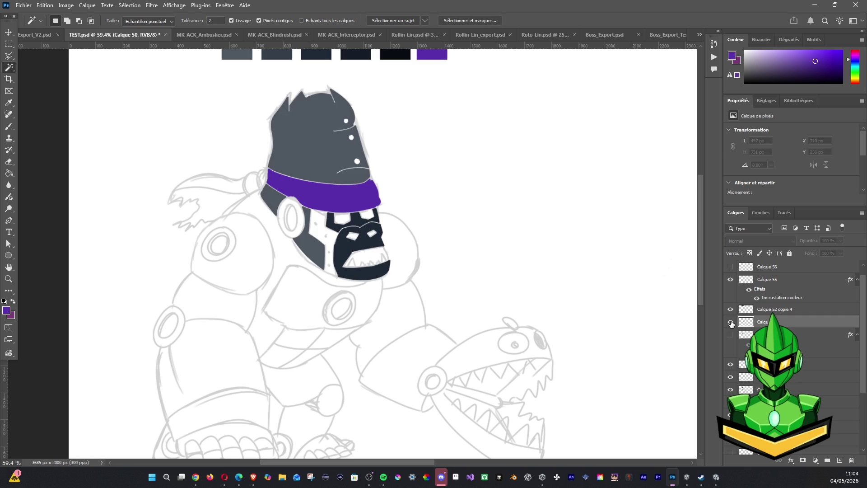
pyautogui.hotkey('ctrl', 'z')
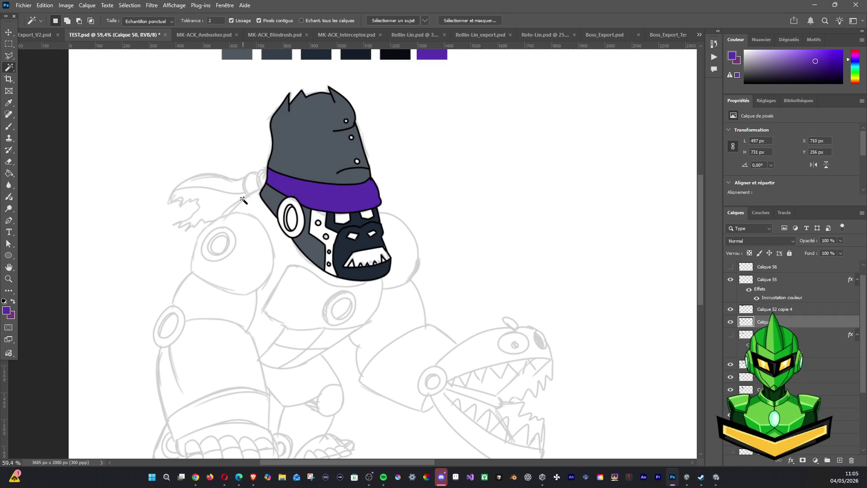
pyautogui.click(292, 217)
pyautogui.click(317, 222)
# Fill the white face plates with orange sampled from MK-ACK_Ambusher.psd, then duplicate the purple swatch layer
pyautogui.keyDown('shift'); pyautogui.click(366, 217); pyautogui.keyUp('shift')
pyautogui.click(204, 35)
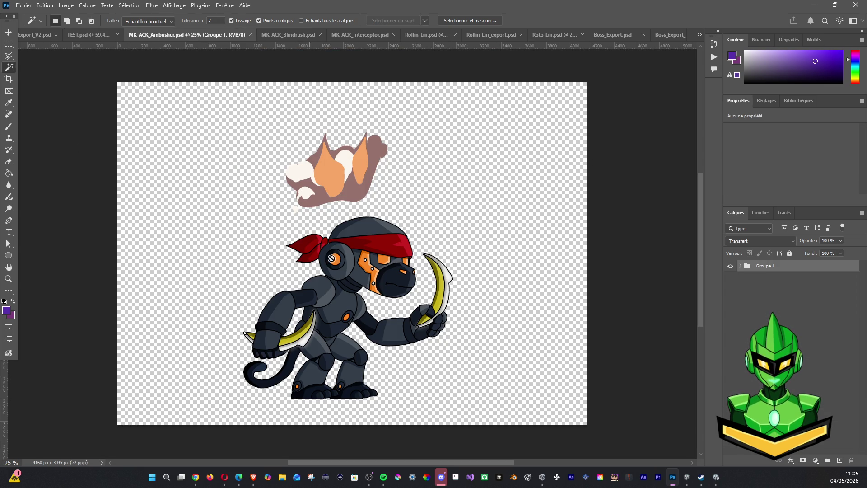
pyautogui.press('b')
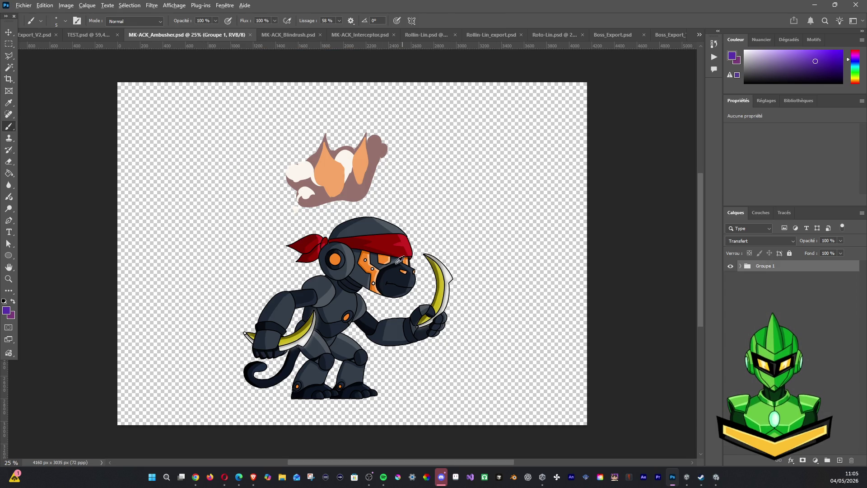
pyautogui.keyDown('alt'); pyautogui.click(384, 255); pyautogui.keyUp('alt')
pyautogui.click(92, 35)
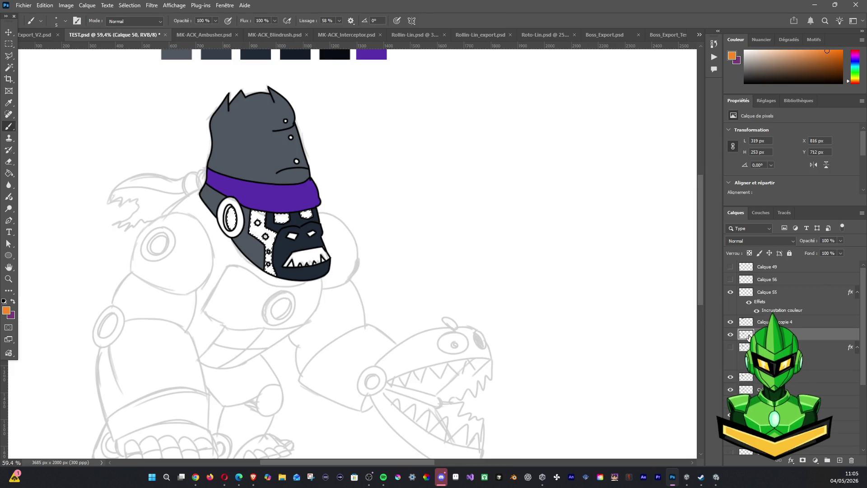
pyautogui.hotkey('alt', 'BackSpace')
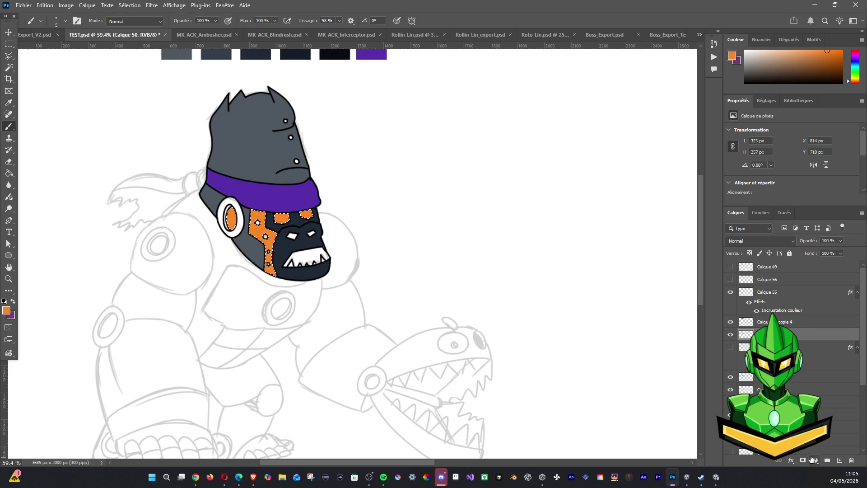
pyautogui.scroll(-2, 399, 220)
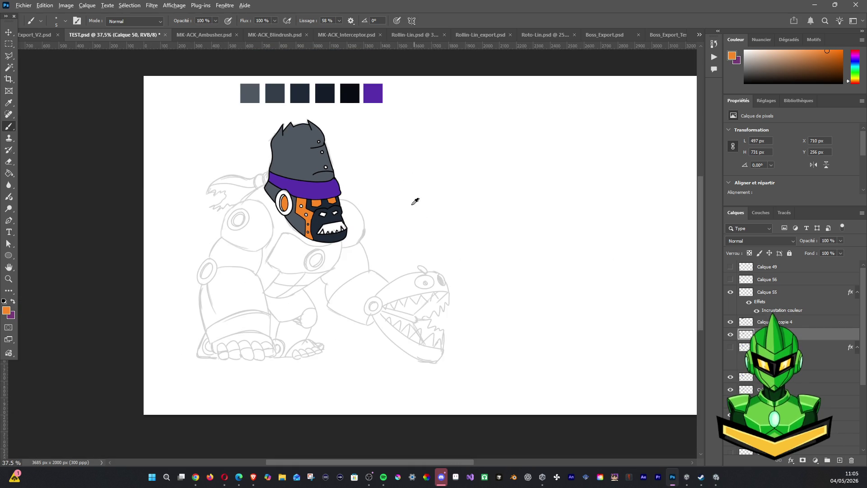
pyautogui.scroll(3, 415, 201)
pyautogui.scroll(-2, 386, 230)
pyautogui.scroll(1, 386, 230)
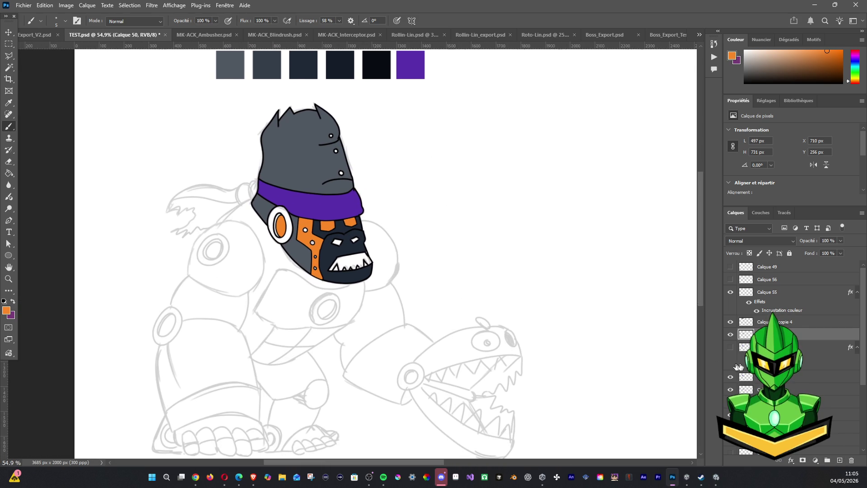
pyautogui.click(731, 334)
pyautogui.click(731, 334)
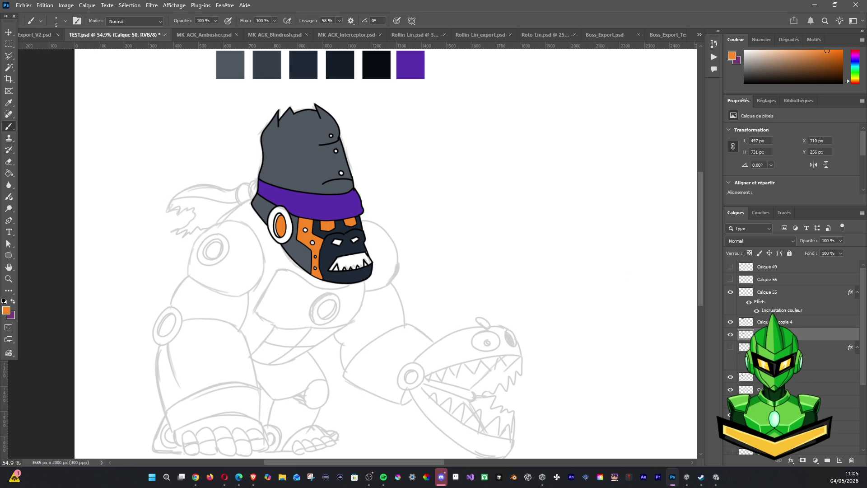
pyautogui.scroll(2, 515, 251)
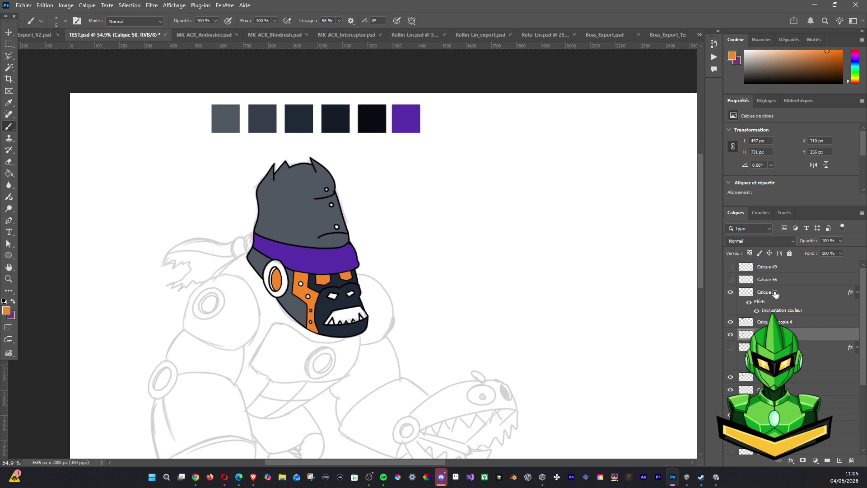
pyautogui.moveTo(769, 334)
pyautogui.mouseDown()
pyautogui.moveTo(794, 326)
pyautogui.moveTo(836, 458)
pyautogui.mouseUp()
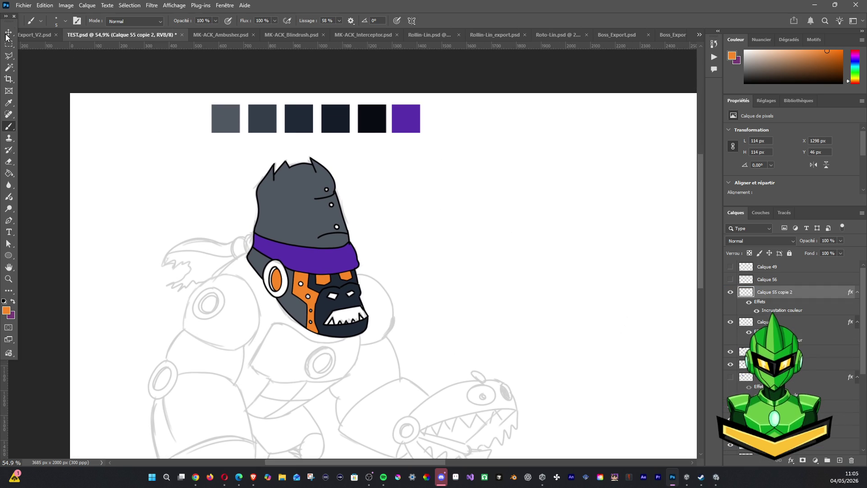
# Move the duplicated swatch right of the purple one and recolour it orange f78827 via Color Overlay
pyautogui.press('v')
pyautogui.moveTo(428, 169); pyautogui.dragTo(474, 171)
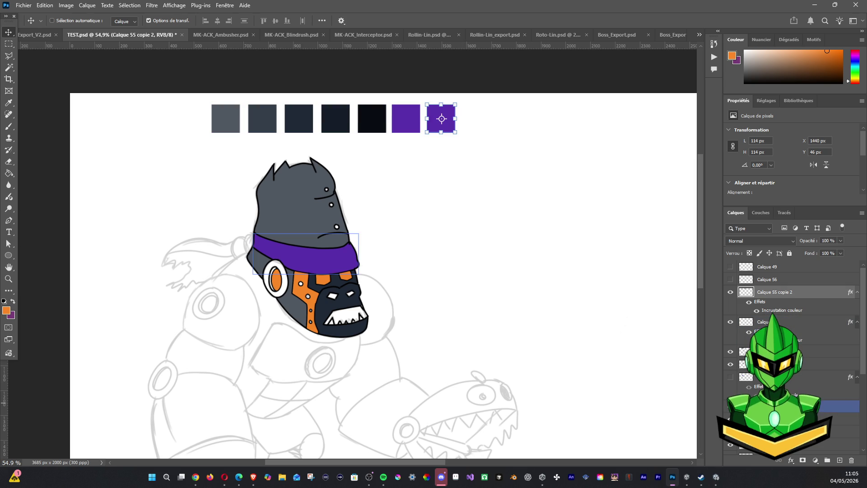
pyautogui.click(792, 459)
pyautogui.click(813, 402)
pyautogui.click(667, 280)
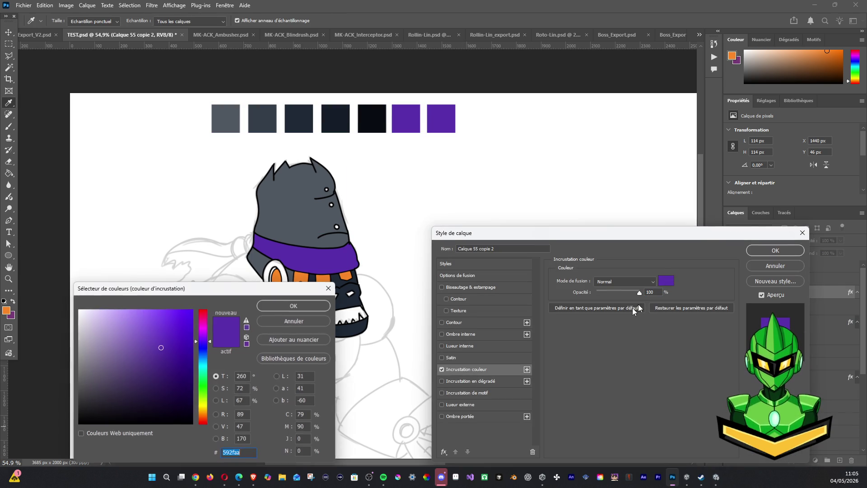
pyautogui.press('BackSpace')
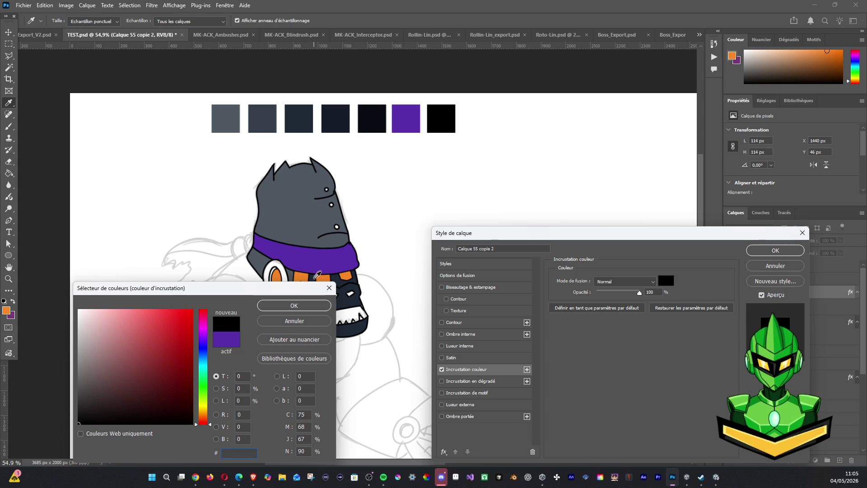
pyautogui.write('f78827')
pyautogui.click(294, 305)
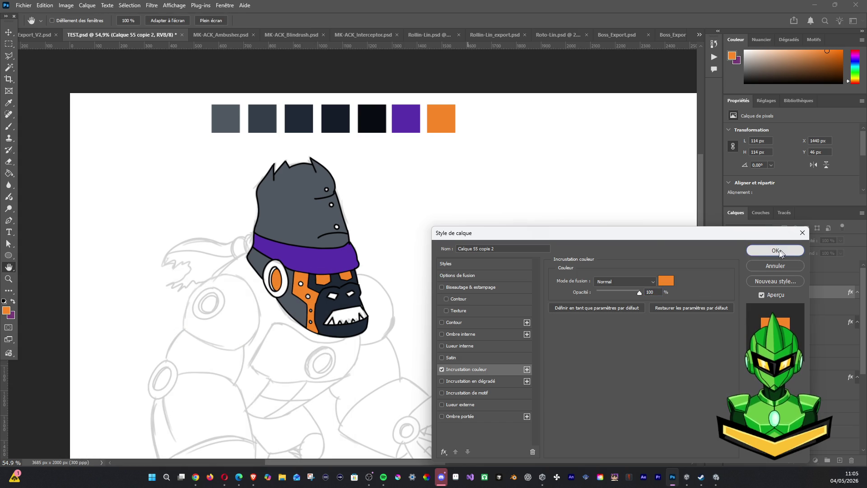
pyautogui.click(776, 251)
pyautogui.scroll(3, 389, 279)
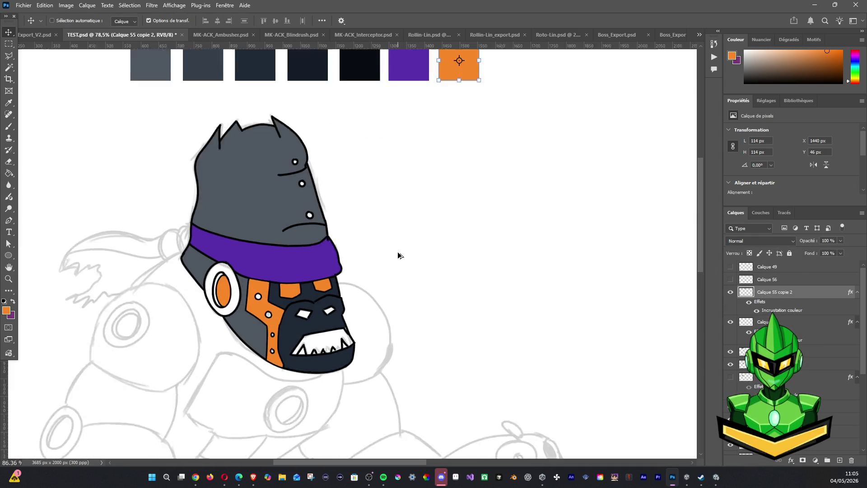
pyautogui.scroll(-2, 390, 279)
pyautogui.scroll(-2, 426, 275)
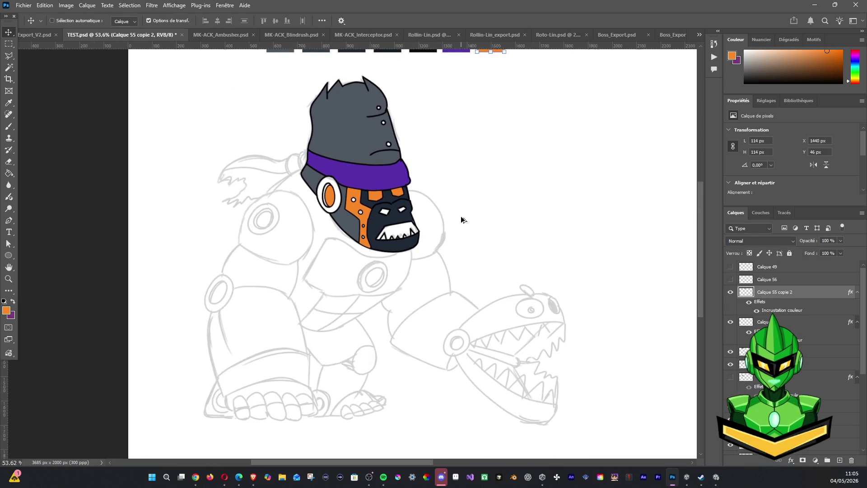
pyautogui.scroll(-3, 460, 216)
pyautogui.moveTo(461, 215)
pyautogui.mouseDown()
pyautogui.moveTo(470, 214)
pyautogui.moveTo(460, 257)
pyautogui.mouseUp()
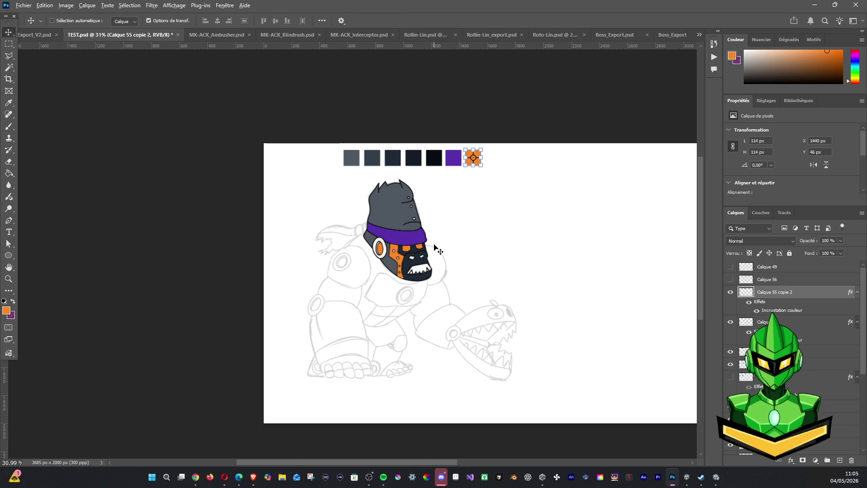
pyautogui.scroll(2, 437, 250)
pyautogui.scroll(1, 436, 247)
pyautogui.scroll(-1, 437, 247)
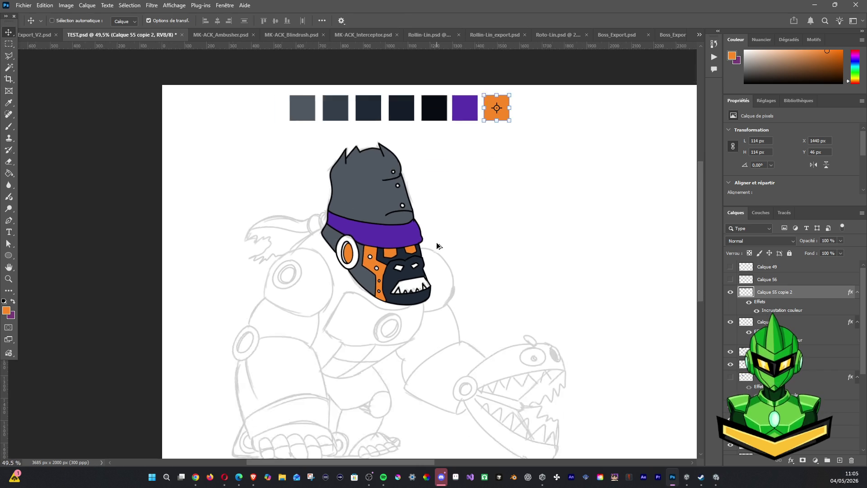
pyautogui.scroll(2, 437, 247)
pyautogui.moveTo(502, 245); pyautogui.dragTo(501, 288)
pyautogui.click(772, 321)
pyautogui.click(731, 321)
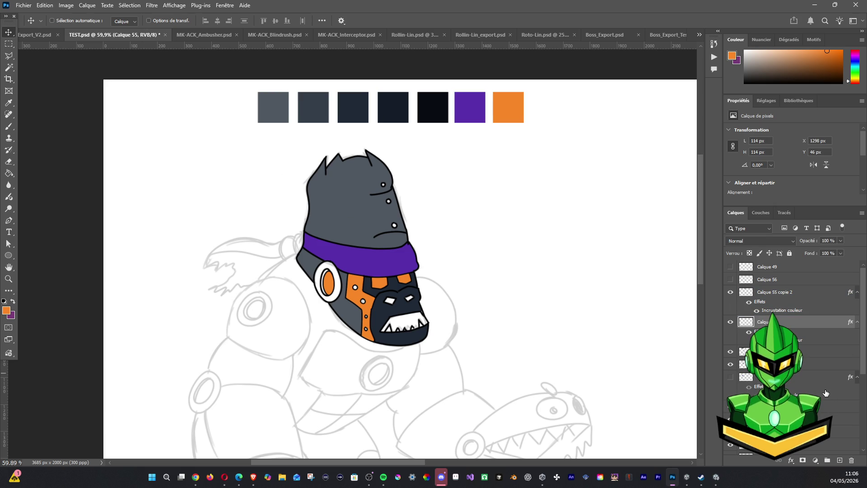
pyautogui.click(840, 406)
pyautogui.click(399, 343)
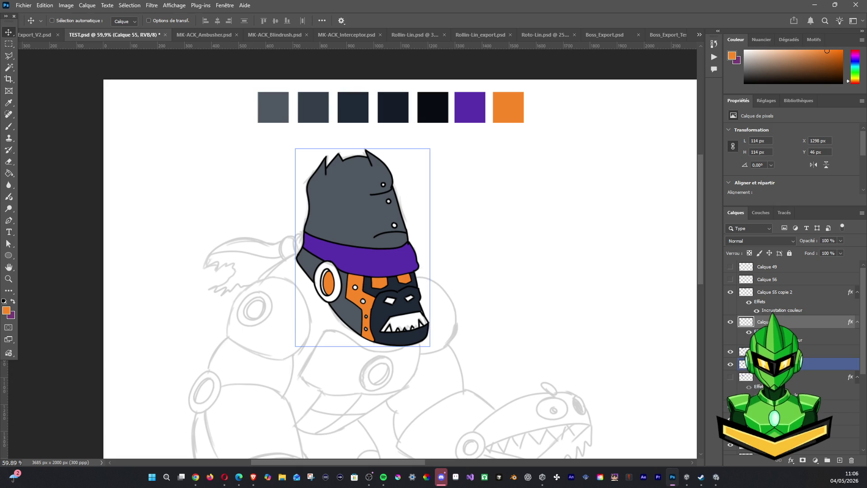
# Check the copy layers' contents and delete the unused Calque 52 copie 4 layer
pyautogui.click(746, 323)
pyautogui.click(731, 298)
pyautogui.click(730, 323)
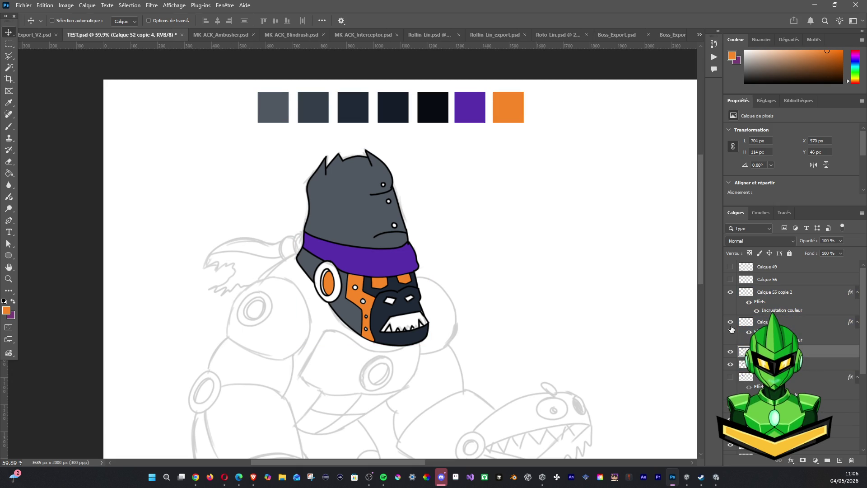
pyautogui.click(773, 292)
pyautogui.click(730, 292)
pyautogui.click(731, 292)
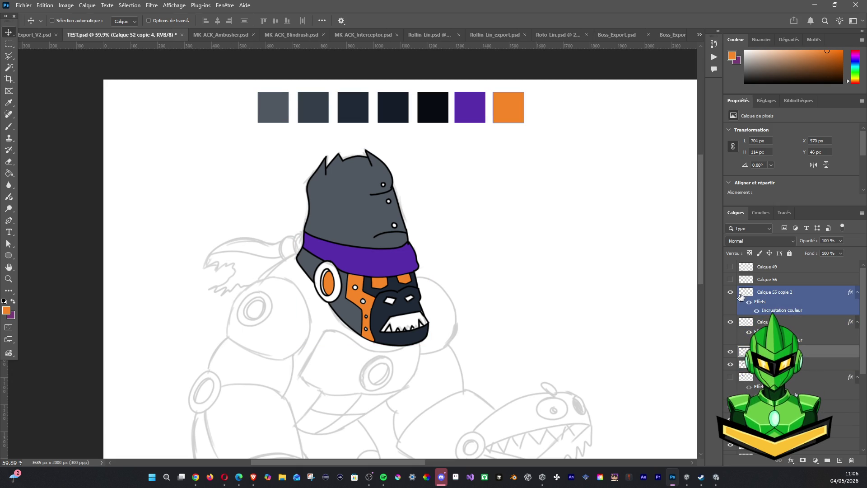
pyautogui.keyDown('ctrl'); pyautogui.click(766, 267); pyautogui.keyUp('ctrl')
pyautogui.keyDown('ctrl'); pyautogui.click(766, 322); pyautogui.keyUp('ctrl')
pyautogui.keyDown('ctrl'); pyautogui.click(766, 280); pyautogui.keyUp('ctrl')
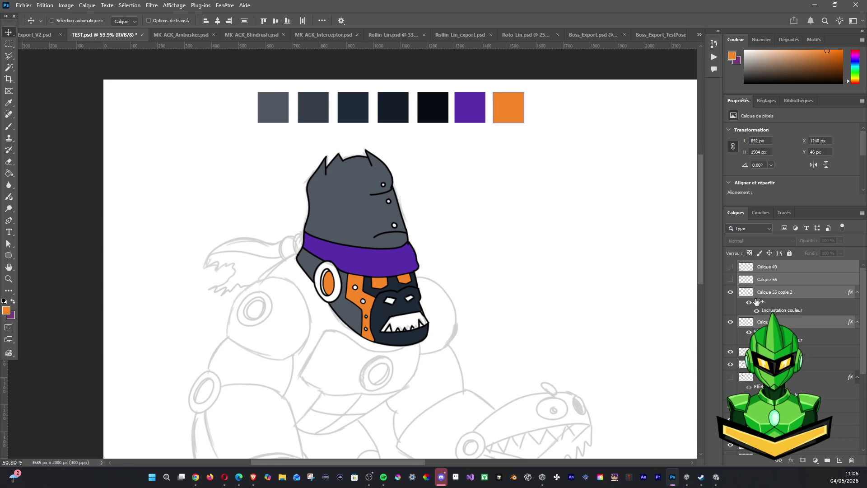
pyautogui.click(757, 326)
pyautogui.click(731, 291)
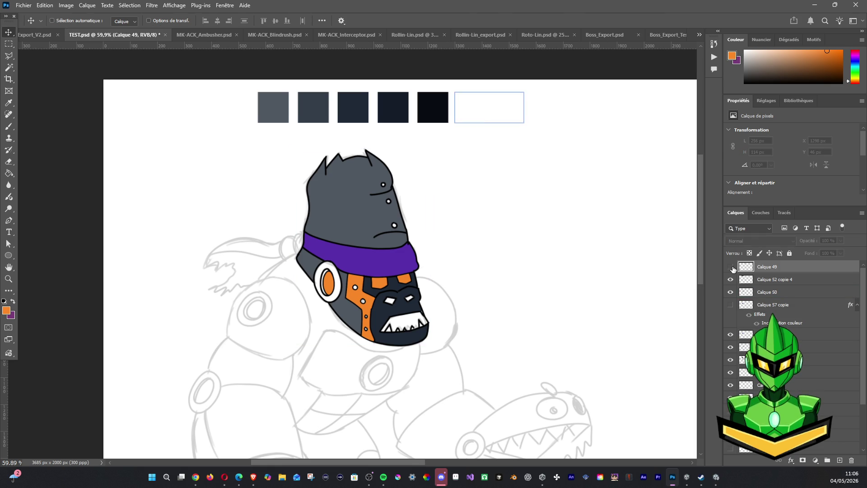
pyautogui.click(773, 279)
pyautogui.press('Delete')
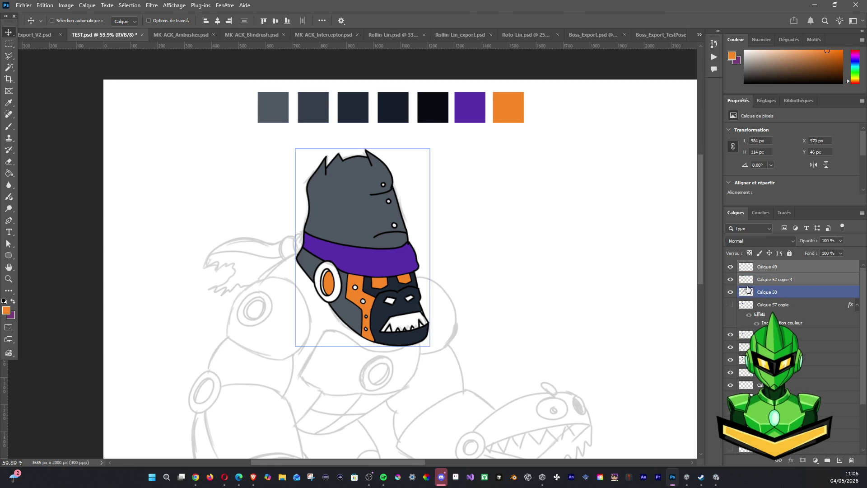
# Check Calque 50, hide Calque 57 copie, select the head layers and group them with Ctrl+G
pyautogui.click(731, 267)
pyautogui.click(731, 267)
pyautogui.click(772, 279)
pyautogui.click(731, 279)
pyautogui.click(742, 280)
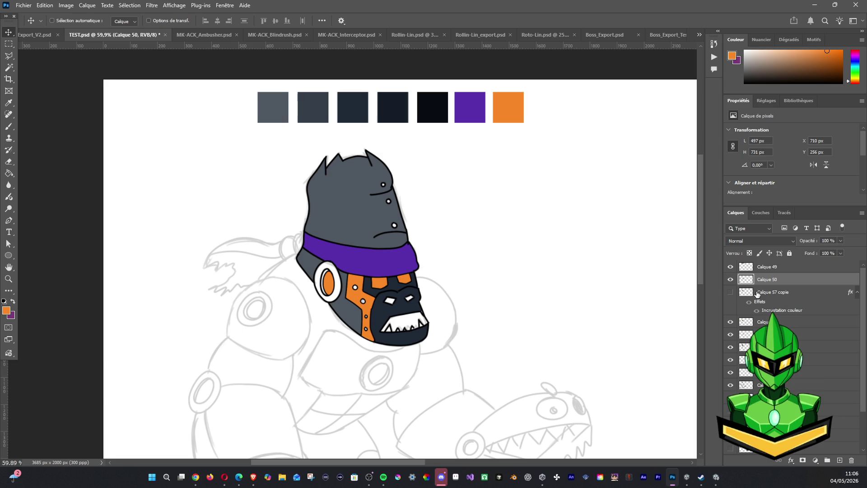
pyautogui.click(731, 292)
pyautogui.click(807, 347)
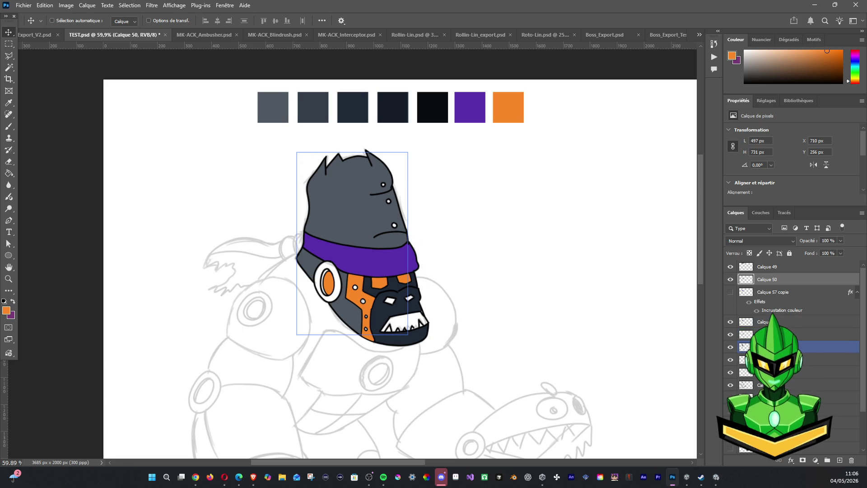
pyautogui.click(744, 358)
pyautogui.keyDown('shift'); pyautogui.click(744, 363); pyautogui.keyUp('shift')
pyautogui.hotkey('ctrl', 'g')
# Expand the new group and delete the Calque 57 copie layer inside it
pyautogui.click(748, 315)
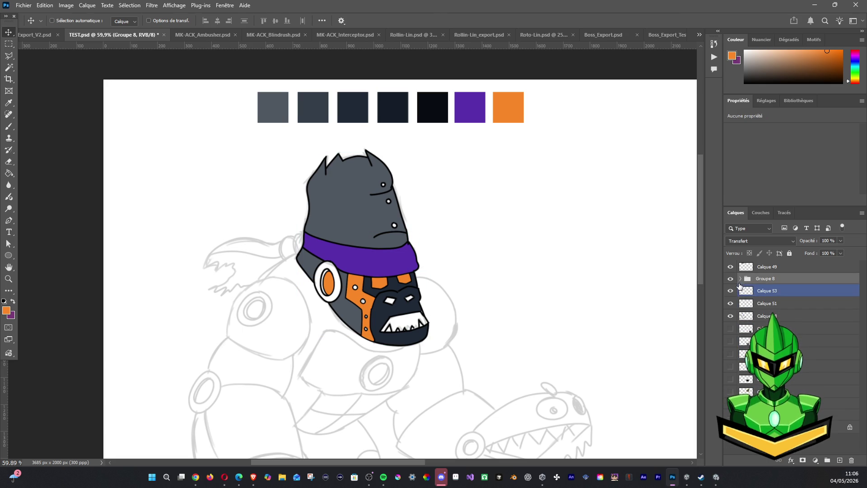
pyautogui.click(741, 279)
pyautogui.click(730, 304)
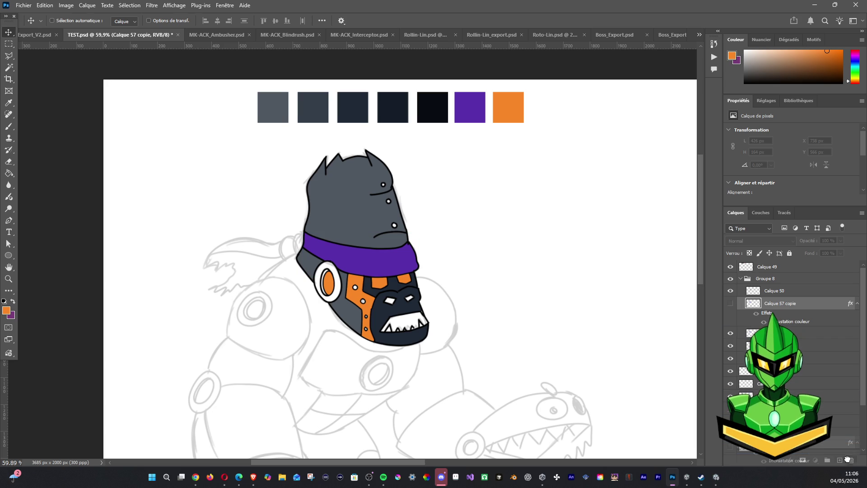
pyautogui.press('Delete')
# Rename the new layer group to Head
pyautogui.click(757, 292)
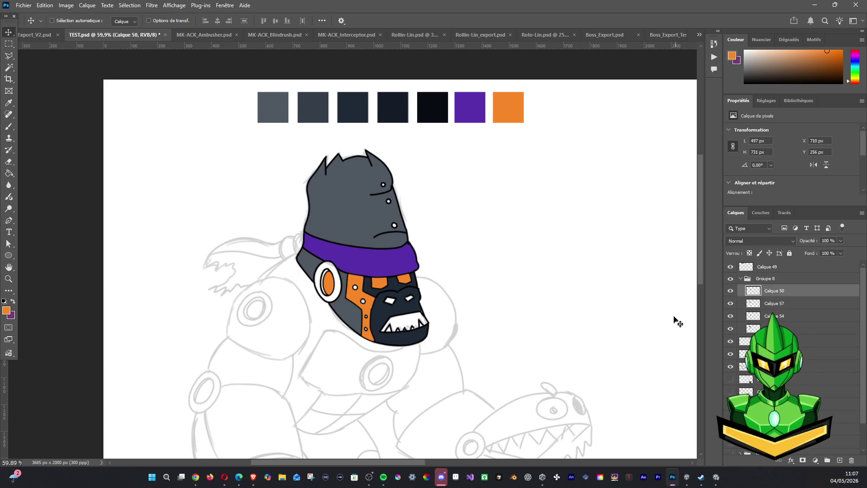
pyautogui.click(765, 278)
pyautogui.doubleClick(765, 279)
pyautogui.keyDown('shift'); pyautogui.click(768, 266); pyautogui.keyUp('shift')
pyautogui.write('Head')
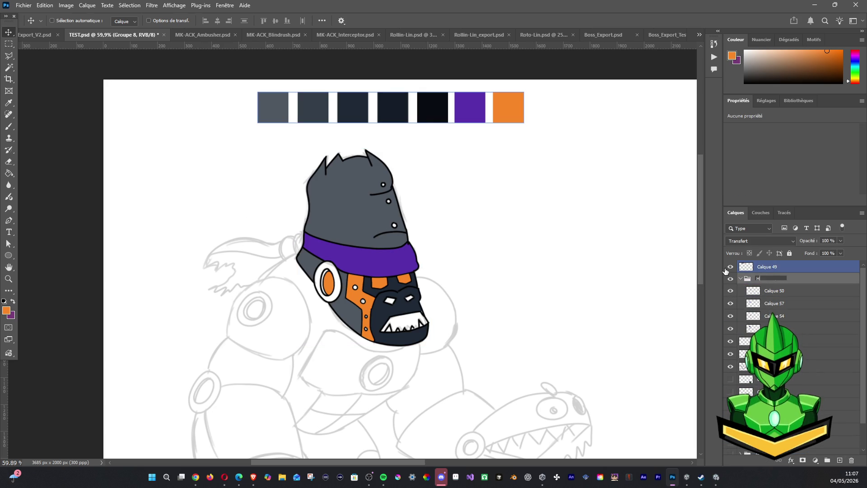
pyautogui.press('Return')
# Check Calque 54's face fill, then Magic Wand–select the white ear ring on Calque 50
pyautogui.click(771, 292)
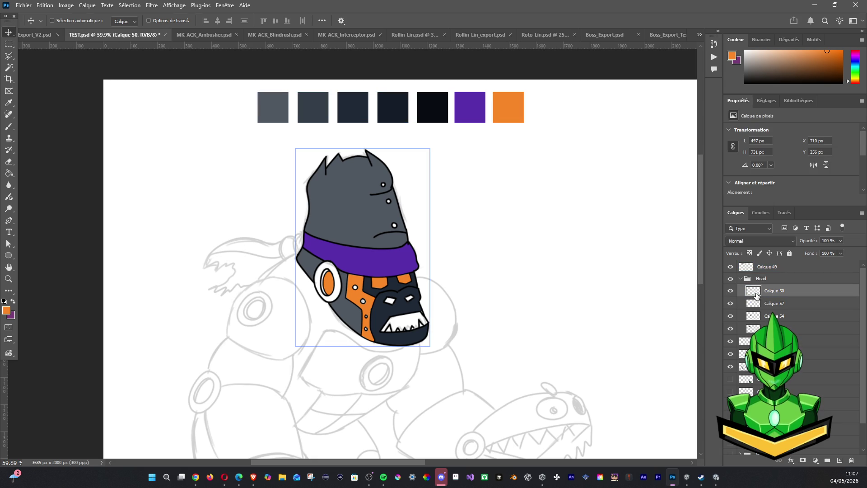
pyautogui.click(730, 316)
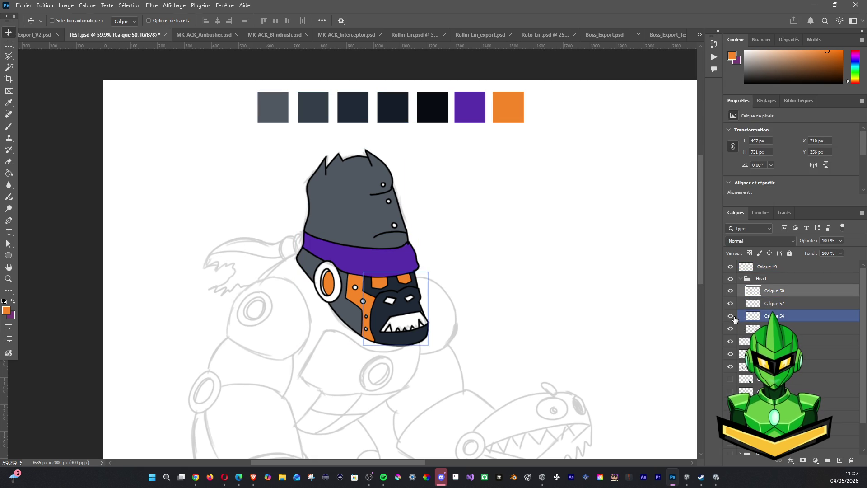
pyautogui.click(731, 316)
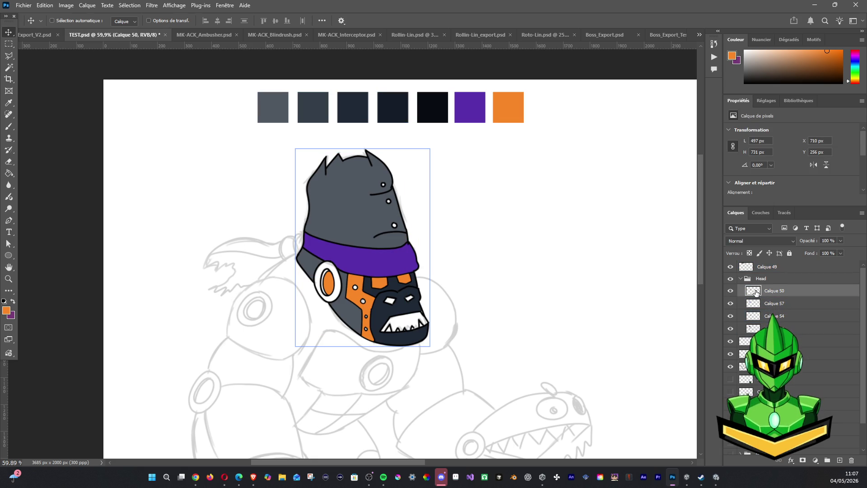
pyautogui.click(9, 67)
pyautogui.click(330, 270)
pyautogui.scroll(3, 330, 269)
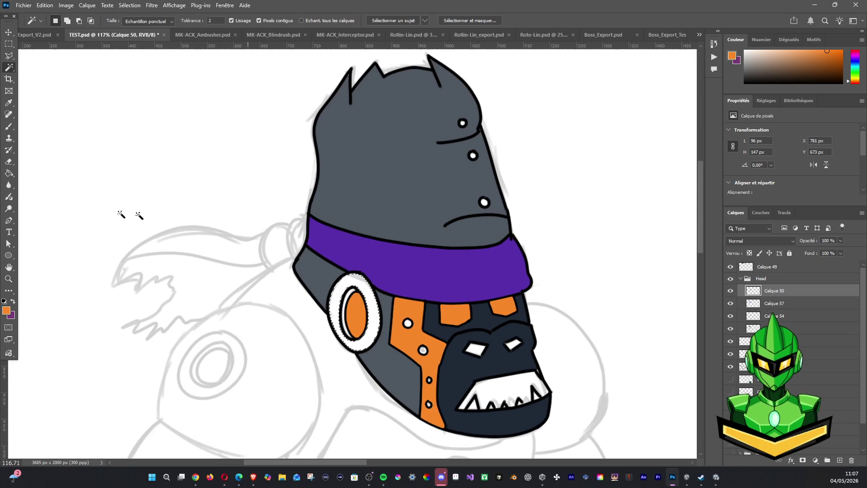
# Magic-wand the ear rim on the ear's layer so it fills slate grey around the orange centre, then deselect
pyautogui.press('b')
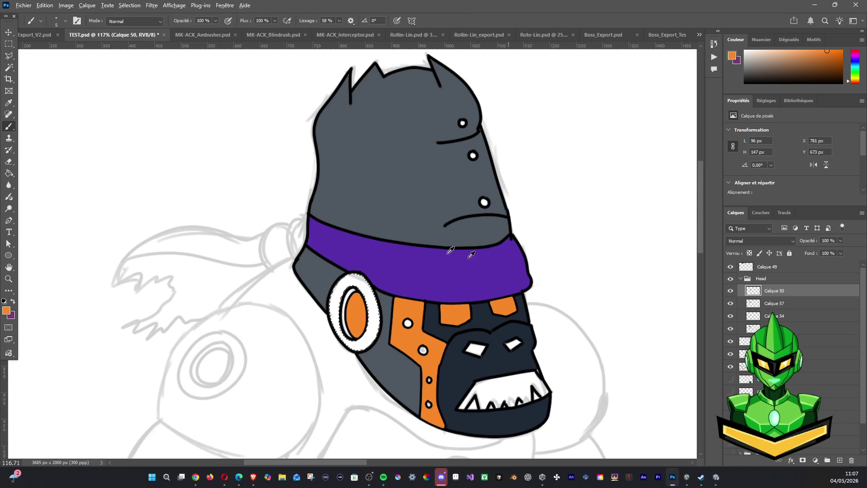
pyautogui.click(9, 66)
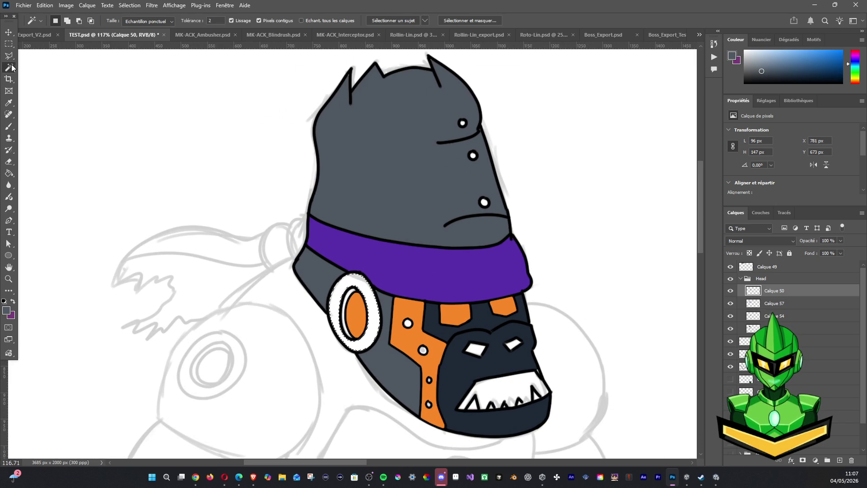
pyautogui.click(775, 303)
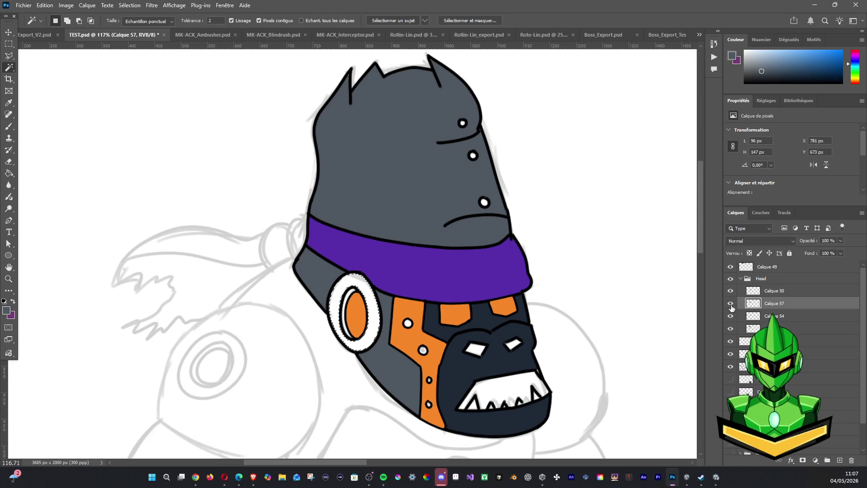
pyautogui.click(731, 304)
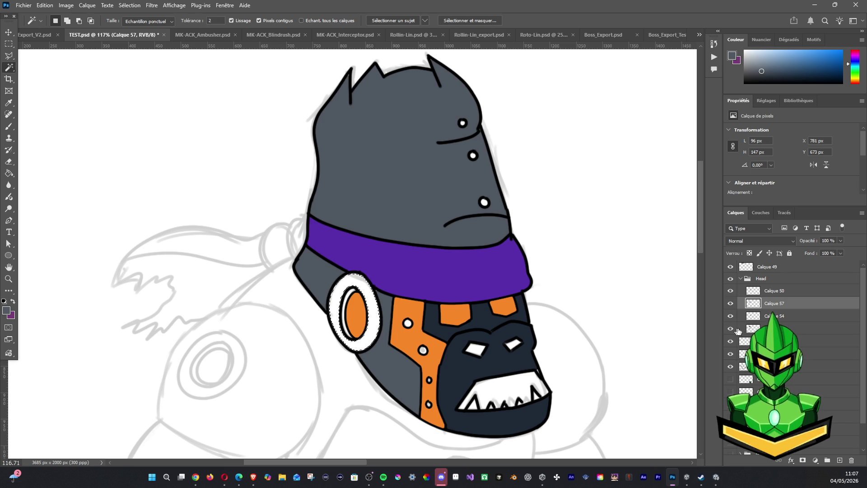
pyautogui.click(732, 330)
pyautogui.keyDown('ctrl'); pyautogui.click(753, 328); pyautogui.keyUp('ctrl')
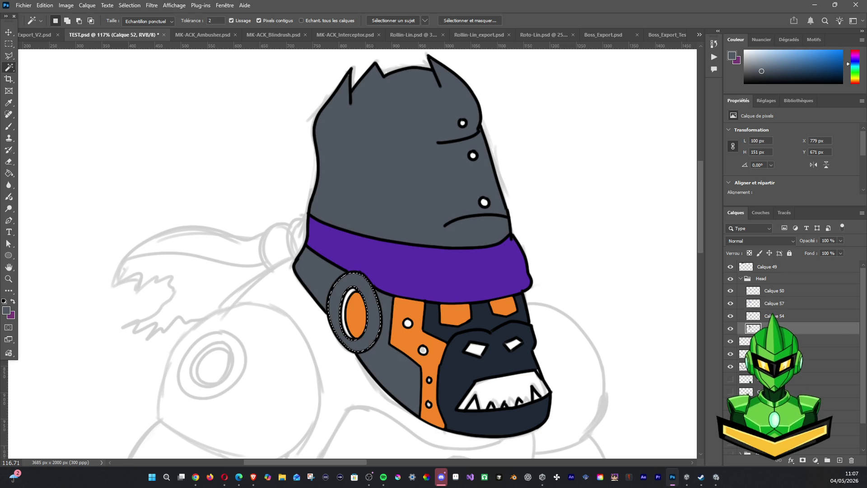
pyautogui.hotkey('ctrl', 'd')
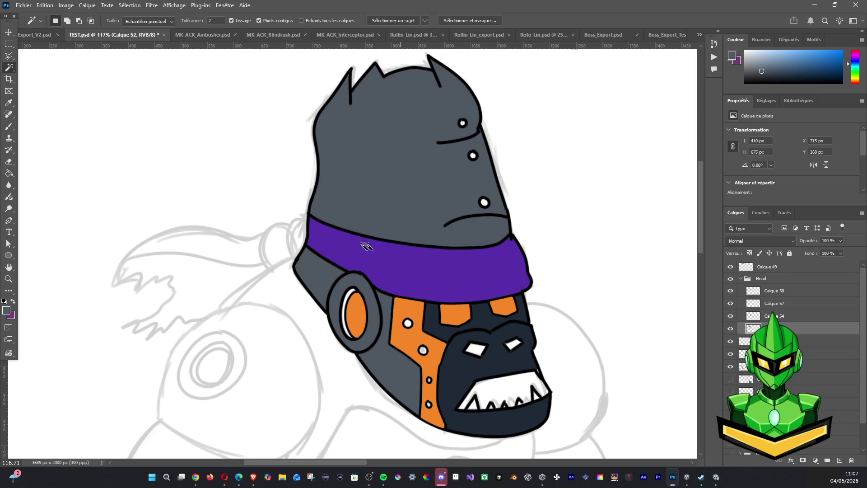
# Brush a dark colour over the rivets on the grey dome and the orange face plate
pyautogui.press('b')
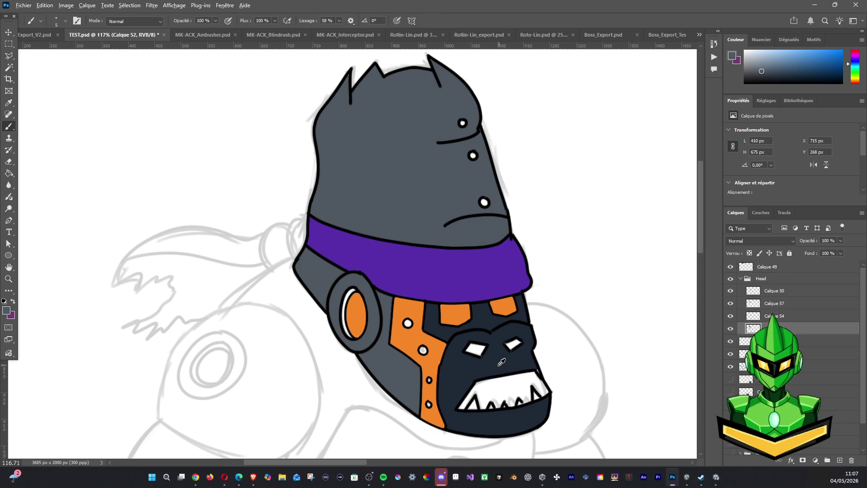
pyautogui.keyDown('alt'); pyautogui.keyDown('shift'); pyautogui.rightClick(477, 322); pyautogui.keyUp('shift'); pyautogui.keyUp('alt')
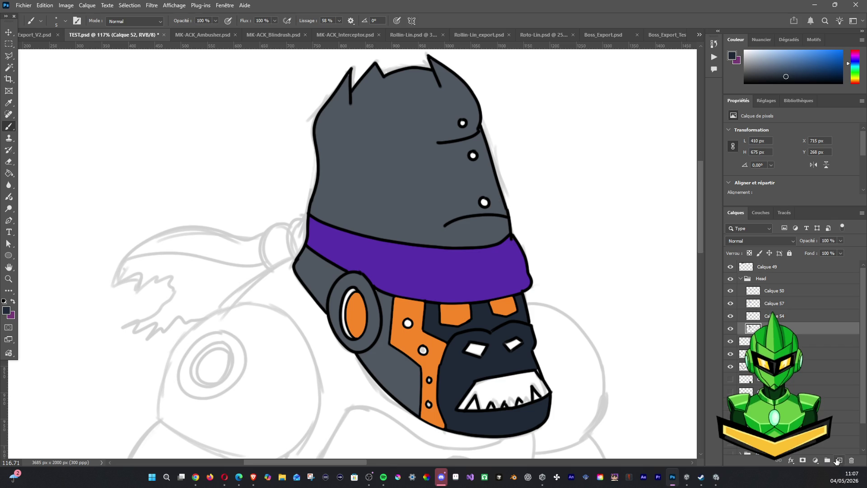
pyautogui.moveTo(352, 297); pyautogui.dragTo(356, 288)
pyautogui.click(409, 322)
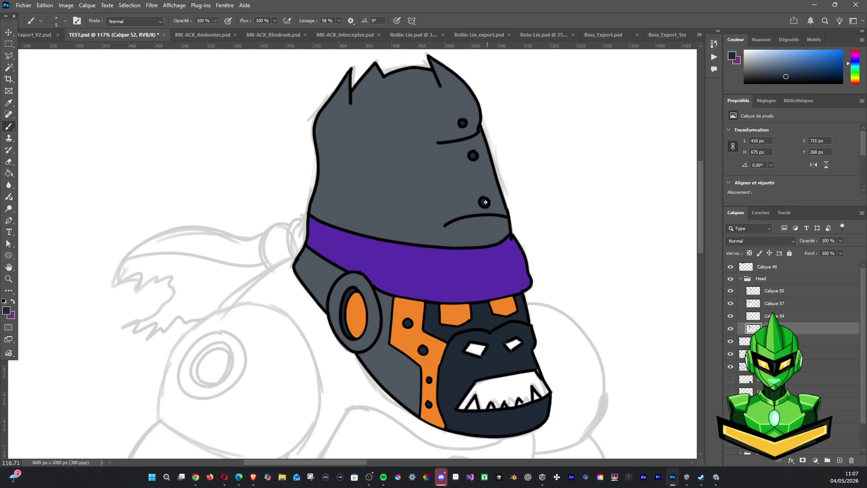
pyautogui.scroll(-1, 492, 205)
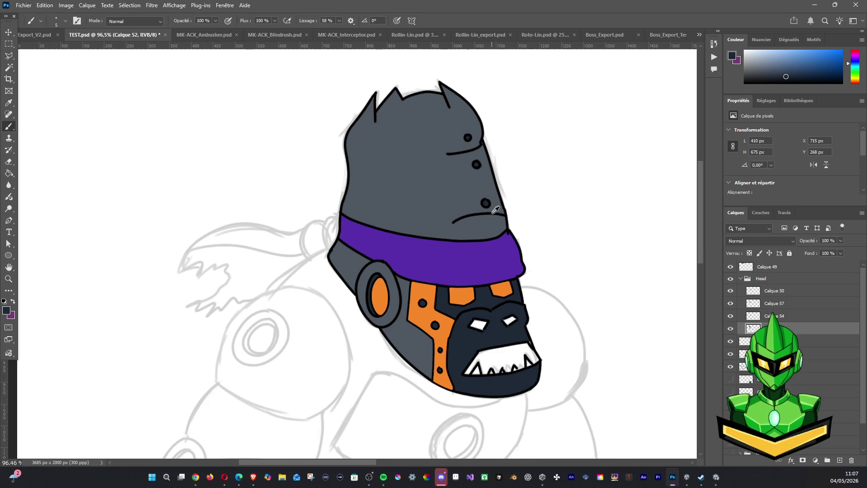
pyautogui.scroll(-1, 502, 212)
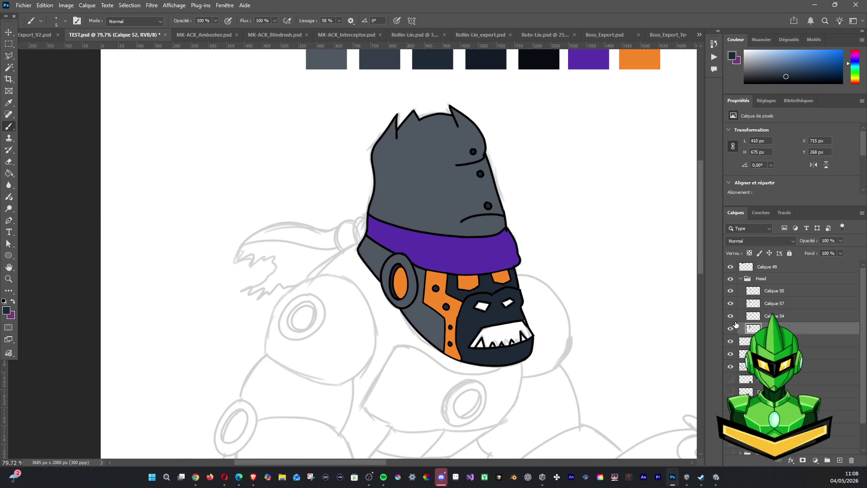
# Toggle the head group's fill and lineart layers on and off to compare the colours against the sketch
pyautogui.click(730, 317)
pyautogui.click(730, 318)
pyautogui.click(731, 304)
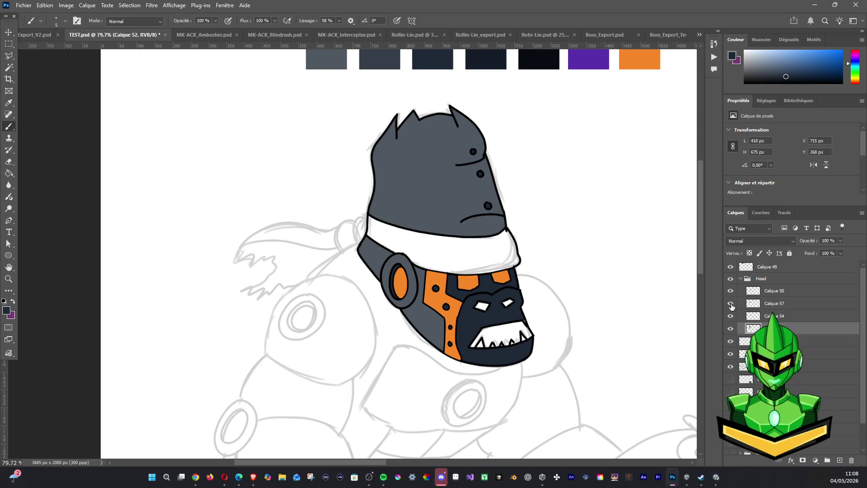
pyautogui.click(731, 292)
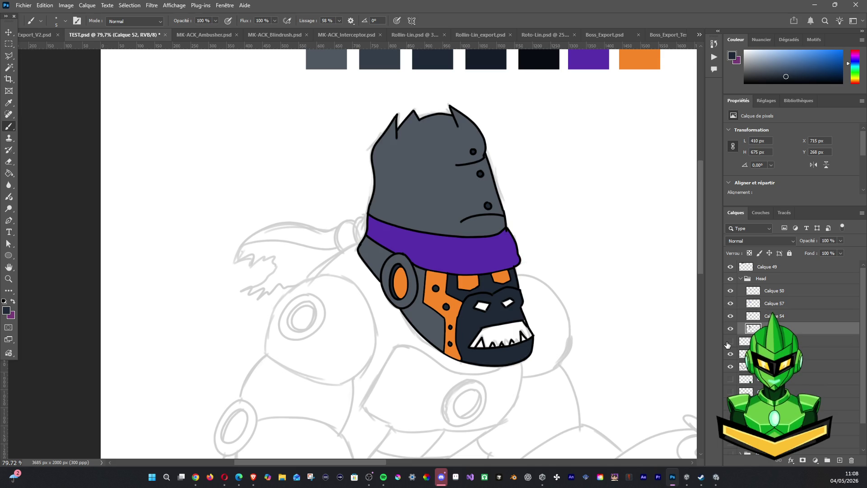
pyautogui.click(731, 367)
pyautogui.click(731, 340)
pyautogui.click(731, 315)
pyautogui.click(731, 304)
pyautogui.click(730, 290)
pyautogui.click(731, 291)
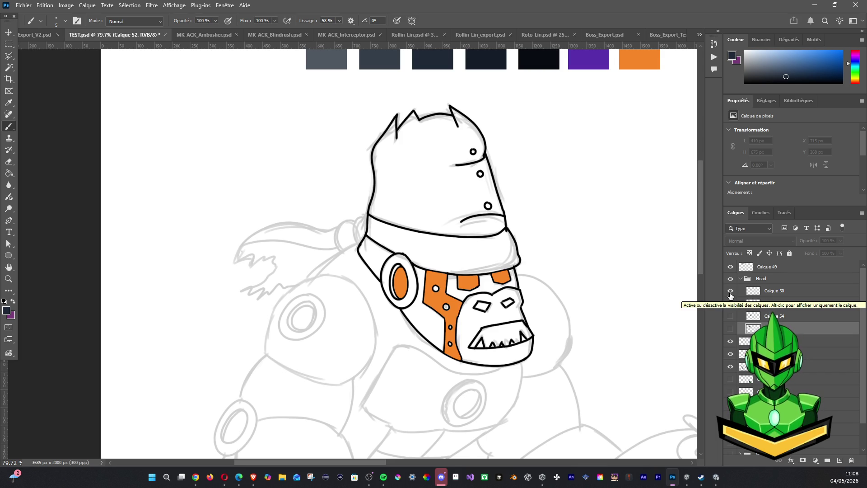
pyautogui.click(731, 317)
pyautogui.click(730, 328)
pyautogui.click(731, 303)
pyautogui.click(731, 279)
# Undo and redo the ear-ring fill to compare, settling on a white outer ring around the orange centre
pyautogui.hotkey('ctrl', 'alt', 'z')
pyautogui.hotkey('ctrl', 'alt', 'z')
pyautogui.hotkey('ctrl', 'alt', 'z')
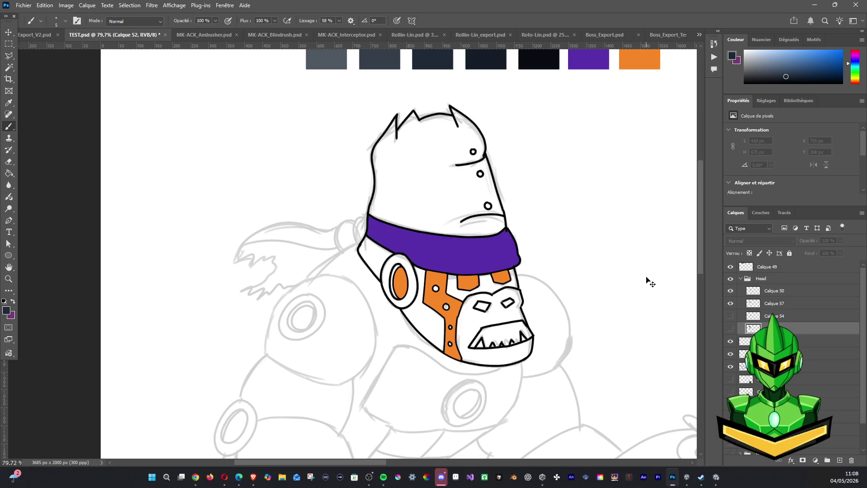
pyautogui.hotkey('ctrl', 'z')
pyautogui.hotkey('ctrl', 'shift', 'z')
pyautogui.hotkey('ctrl', 'z')
pyautogui.hotkey('ctrl', 'shift', 'z')
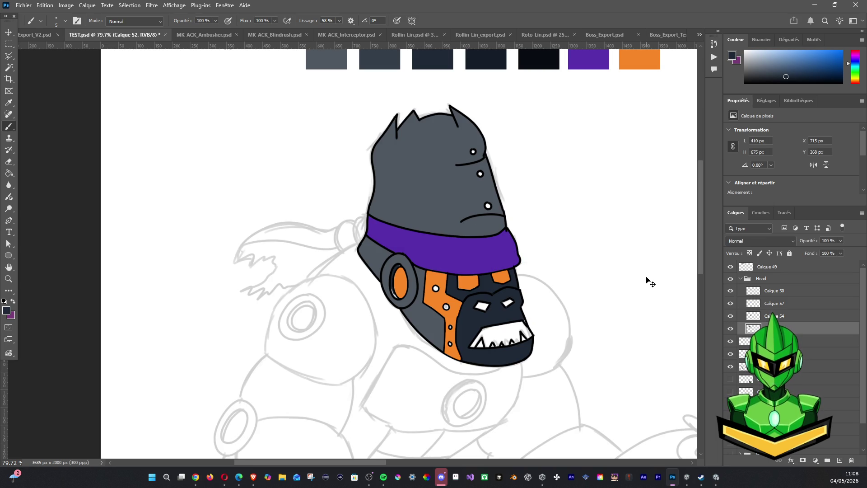
pyautogui.hotkey('ctrl', 'z')
pyautogui.hotkey('ctrl', 'shift', 'z')
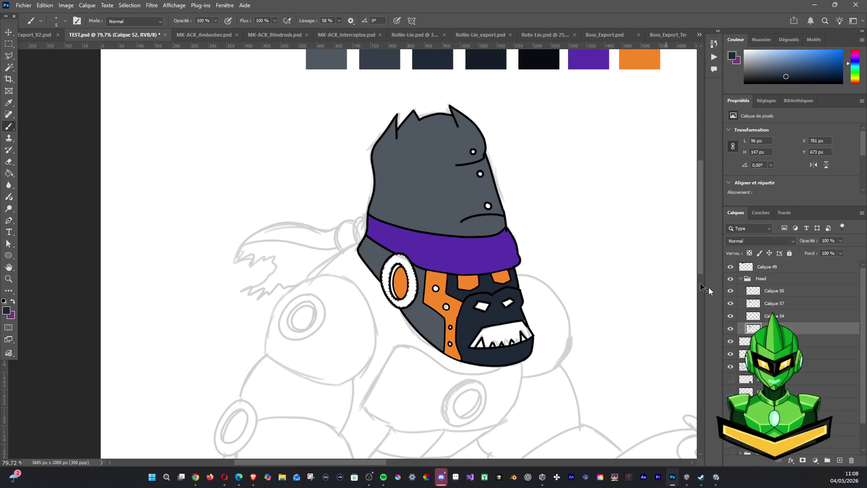
# Flick the outline layer's visibility to check the fills, then make Calque 50 the working layer
pyautogui.click(730, 291)
pyautogui.click(730, 290)
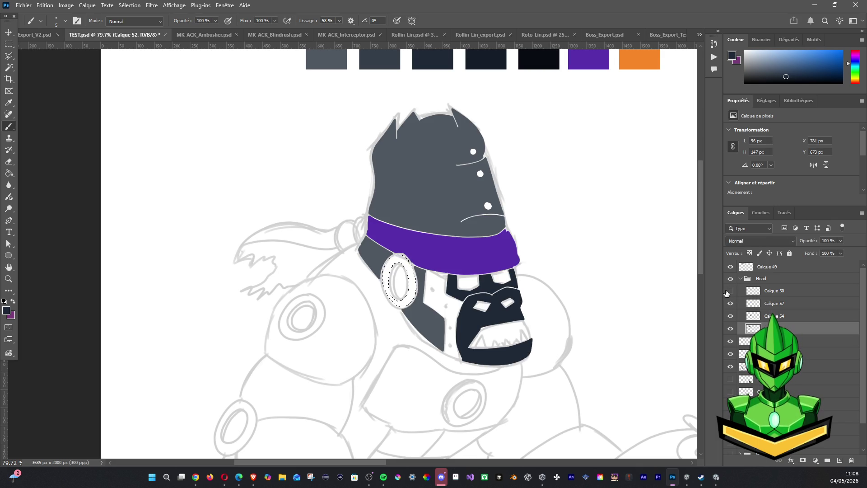
pyautogui.click(729, 290)
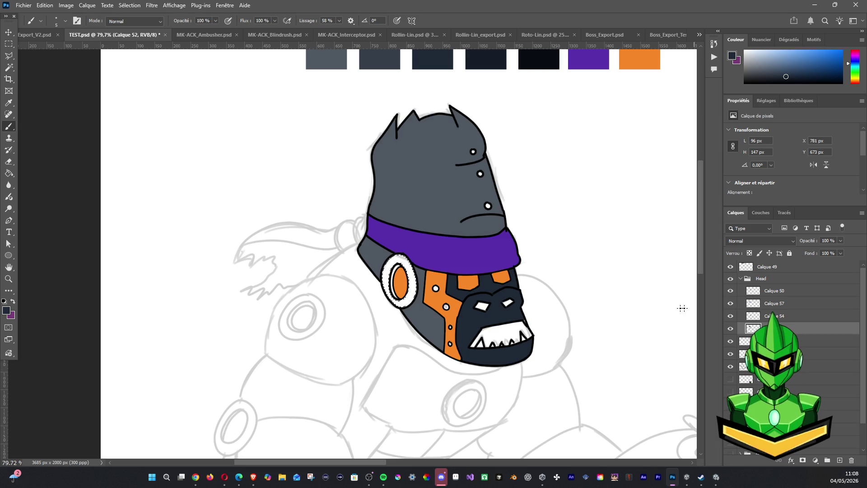
pyautogui.scroll(3, 661, 285)
pyautogui.click(774, 291)
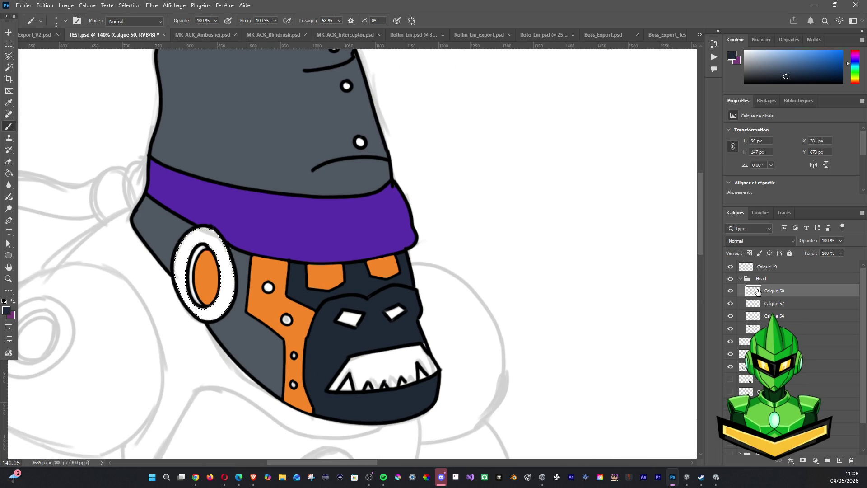
# Magic-wand the orange face stripe, collar patches and ear oval, clear them to white, deselect and sample outline black
pyautogui.click(10, 57)
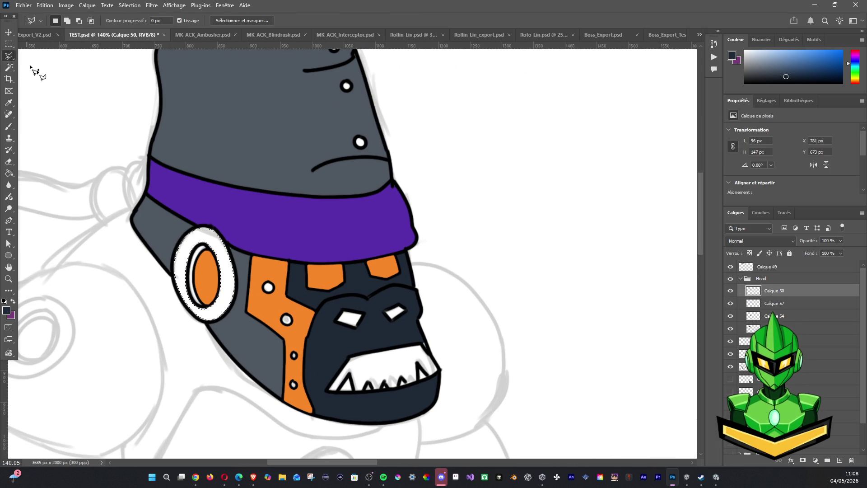
pyautogui.click(8, 66)
pyautogui.click(271, 298)
pyautogui.keyDown('shift'); pyautogui.click(328, 274); pyautogui.keyUp('shift')
pyautogui.keyDown('shift'); pyautogui.click(385, 268); pyautogui.keyUp('shift')
pyautogui.keyDown('shift'); pyautogui.click(202, 271); pyautogui.keyUp('shift')
pyautogui.press('Delete')
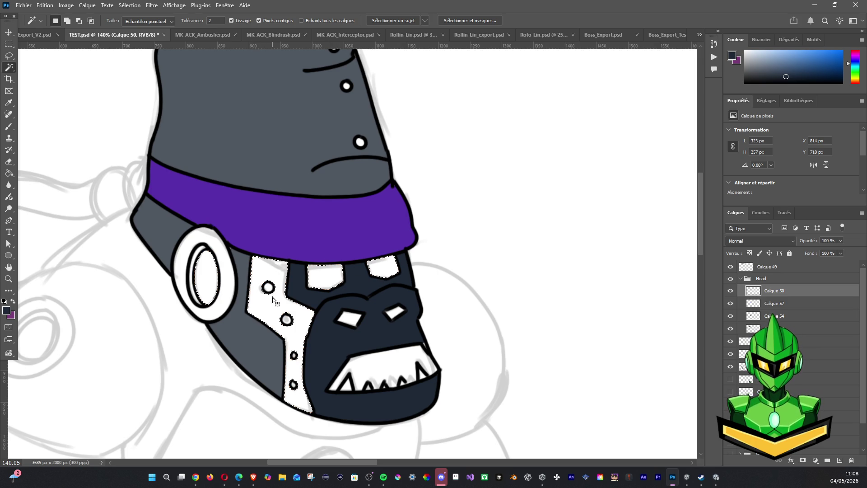
pyautogui.hotkey('ctrl', 'd')
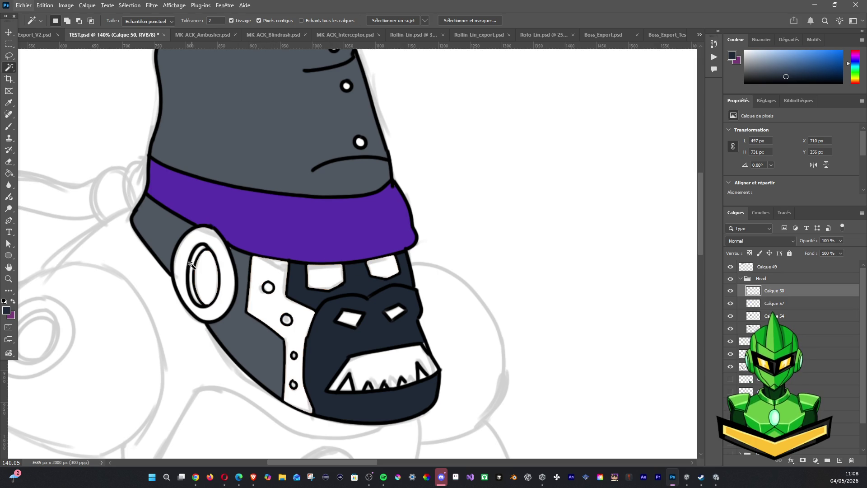
pyautogui.click(10, 127)
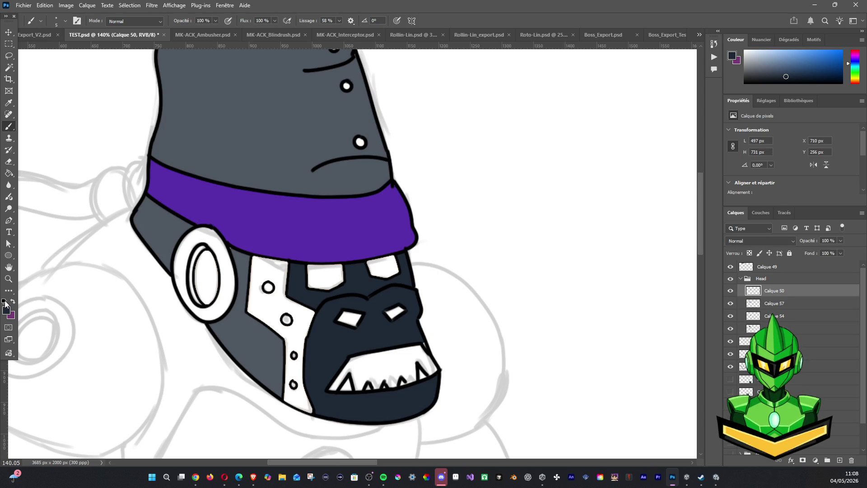
pyautogui.keyDown('alt'); pyautogui.click(206, 221); pyautogui.keyUp('alt')
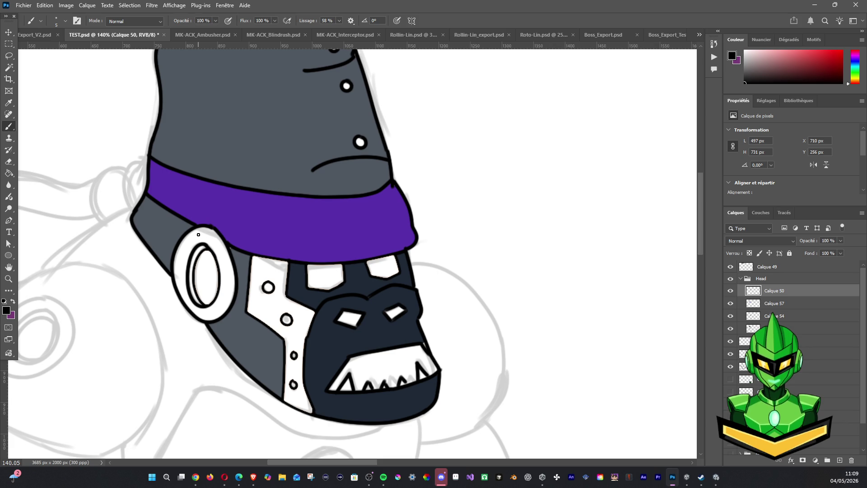
# Ink black outlines around the ear ring and down the white plate's left edge onto the dark face
pyautogui.moveTo(207, 249)
pyautogui.mouseDown()
pyautogui.moveTo(195, 279)
pyautogui.moveTo(213, 307)
pyautogui.moveTo(220, 278)
pyautogui.mouseUp()
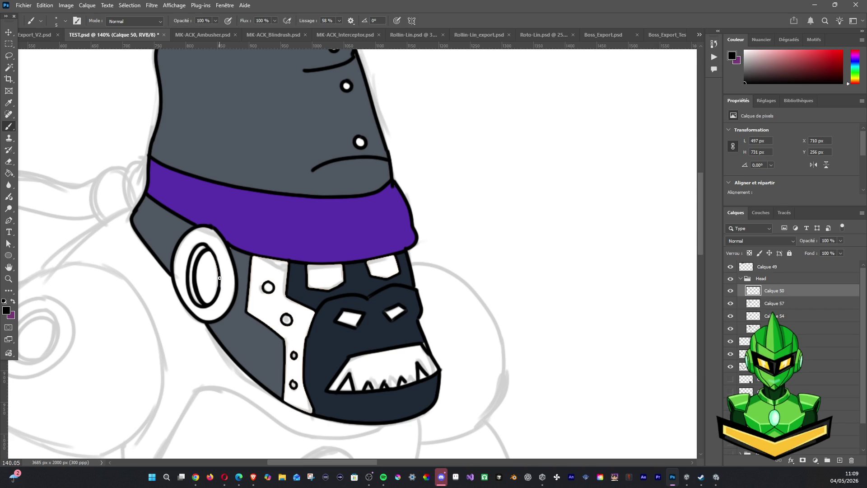
pyautogui.moveTo(218, 268); pyautogui.dragTo(205, 242)
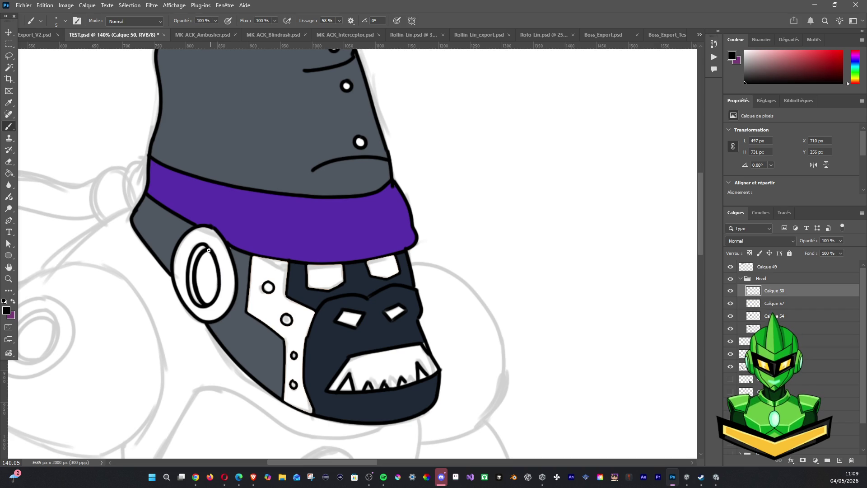
pyautogui.moveTo(253, 257); pyautogui.dragTo(248, 306)
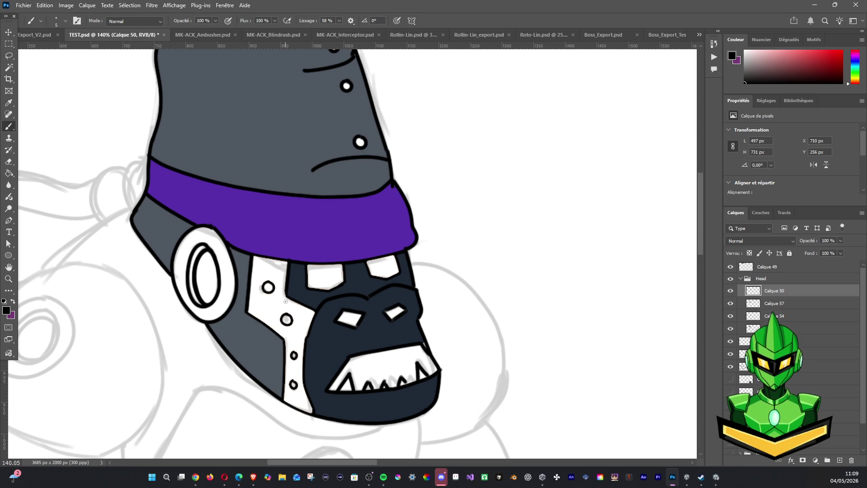
pyautogui.moveTo(292, 302)
pyautogui.mouseDown()
pyautogui.moveTo(309, 308)
pyautogui.moveTo(303, 380)
pyautogui.moveTo(315, 418)
pyautogui.moveTo(304, 409)
pyautogui.moveTo(319, 415)
pyautogui.moveTo(298, 408)
pyautogui.mouseUp()
# Ink the jaw's bottom edge, the white plate's edge, the collar's lower edge and the small plate rivet
pyautogui.moveTo(298, 408); pyautogui.dragTo(333, 420)
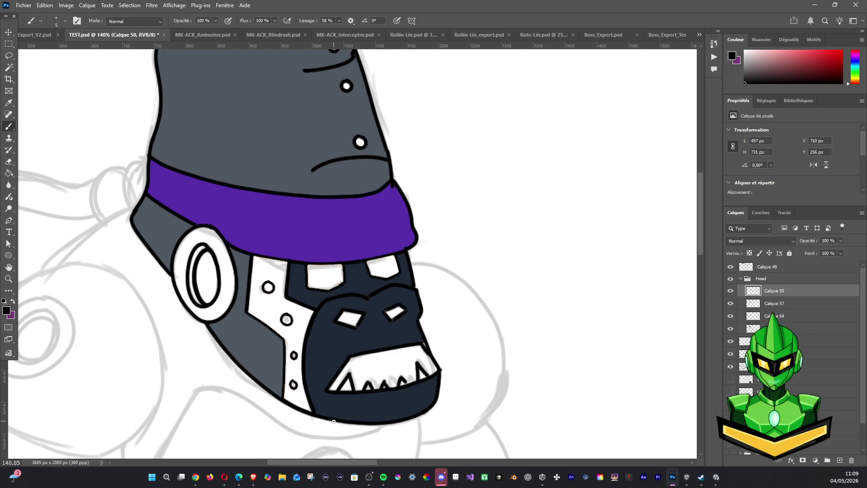
pyautogui.moveTo(255, 317)
pyautogui.mouseDown()
pyautogui.moveTo(289, 344)
pyautogui.moveTo(281, 401)
pyautogui.mouseUp()
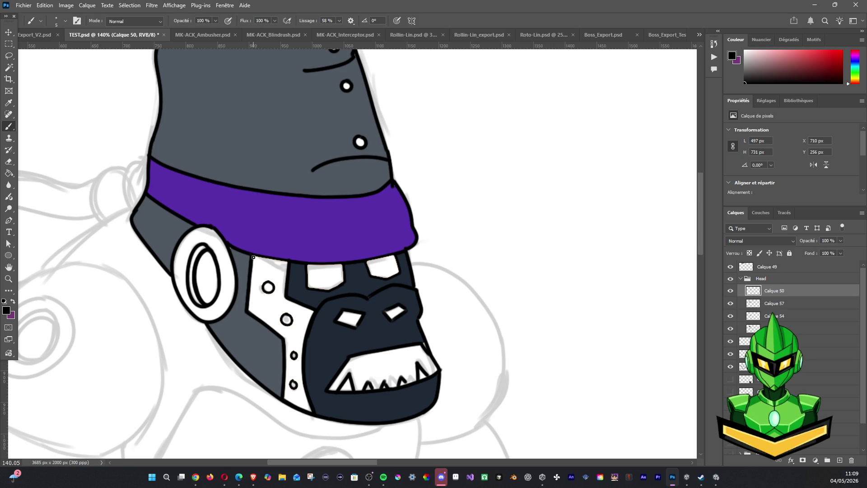
pyautogui.moveTo(259, 257); pyautogui.dragTo(310, 263)
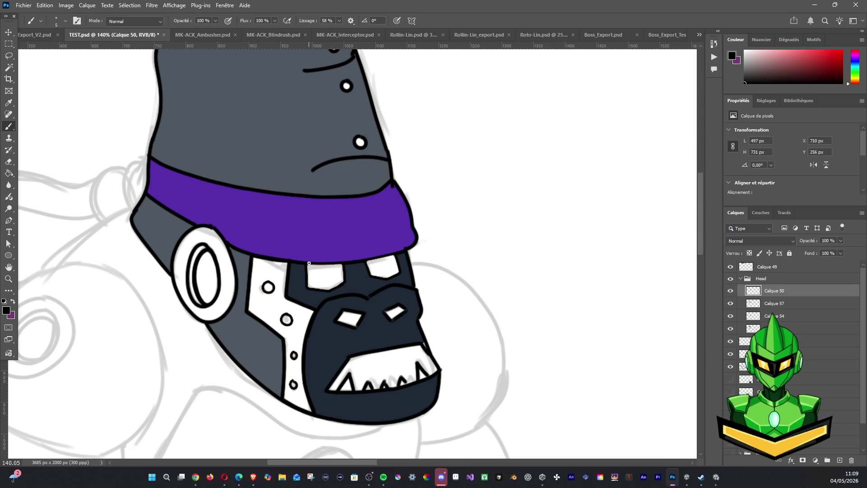
pyautogui.moveTo(263, 287)
pyautogui.mouseDown()
pyautogui.moveTo(271, 283)
pyautogui.moveTo(261, 290)
pyautogui.moveTo(270, 296)
pyautogui.moveTo(268, 284)
pyautogui.moveTo(265, 296)
pyautogui.moveTo(279, 286)
pyautogui.moveTo(264, 282)
pyautogui.mouseUp()
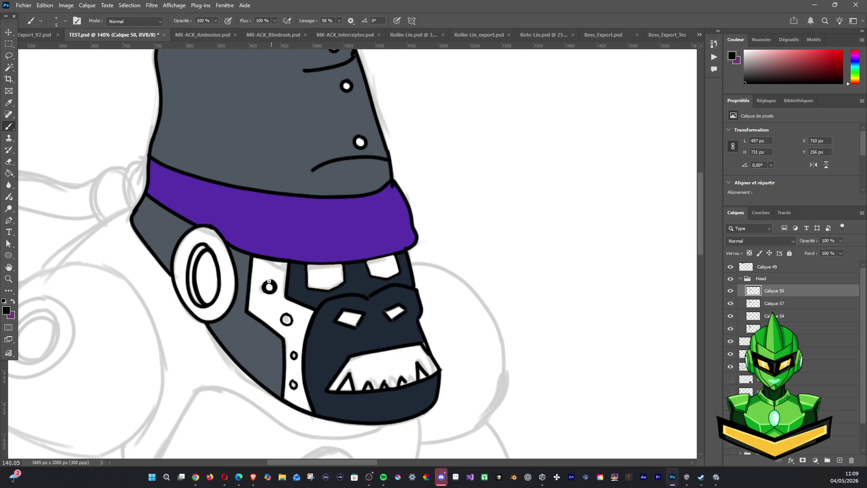
pyautogui.scroll(-2, 400, 258)
pyautogui.scroll(-1, 400, 258)
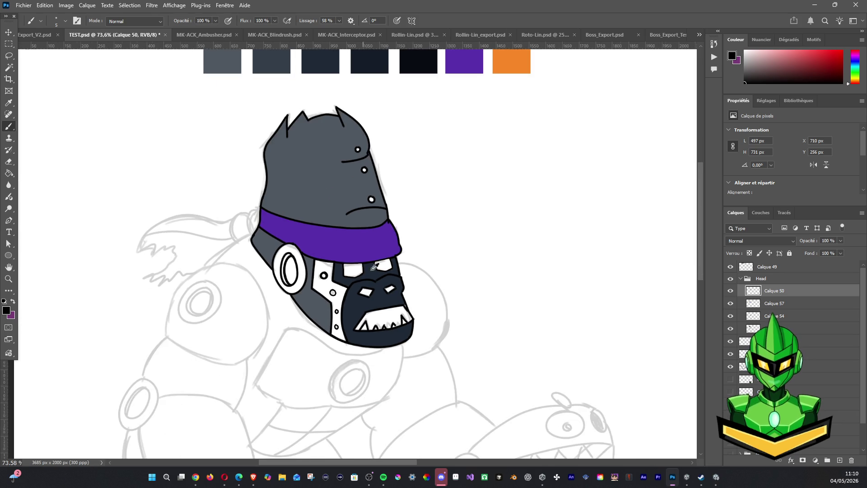
pyautogui.scroll(-2, 373, 267)
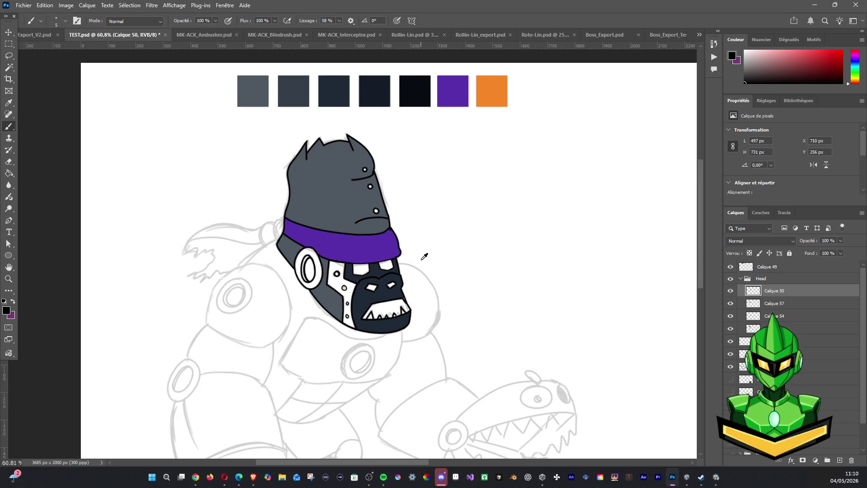
pyautogui.scroll(2, 425, 257)
pyautogui.scroll(2, 424, 247)
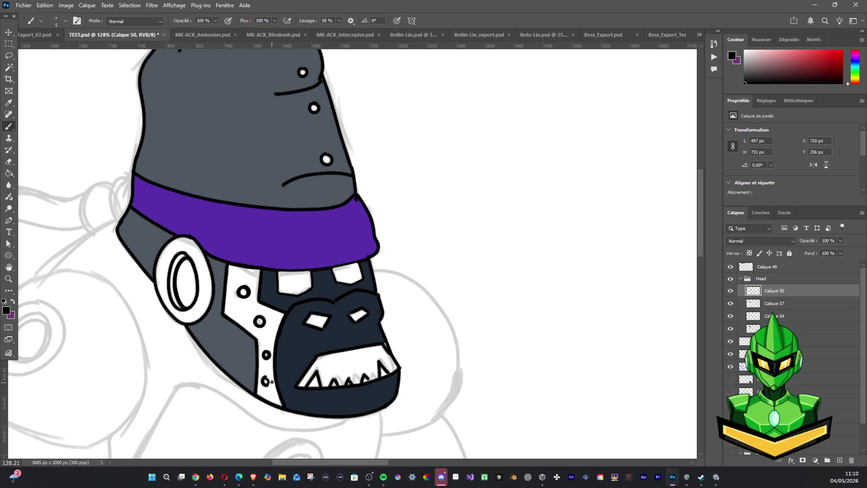
# Brush in the bottom rivet, close the outline gap, re-ink the collar's lower edge and reshape the small white eye
pyautogui.moveTo(267, 378); pyautogui.dragTo(272, 383)
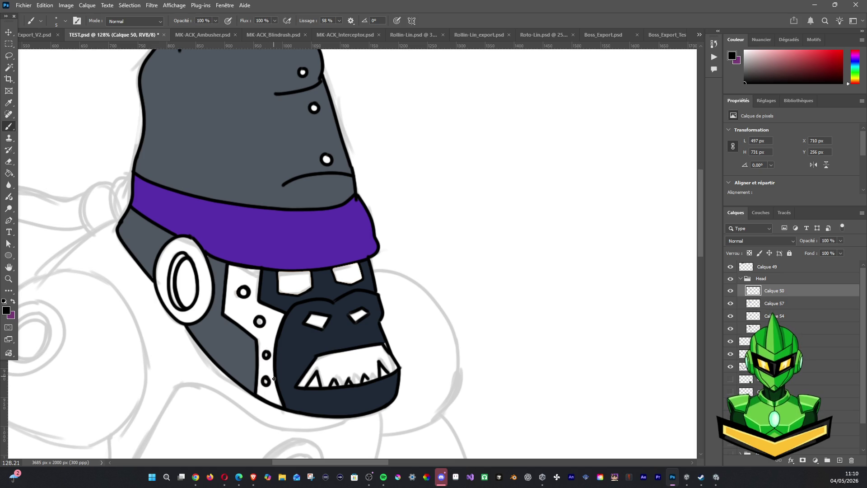
pyautogui.moveTo(279, 275); pyautogui.dragTo(280, 296)
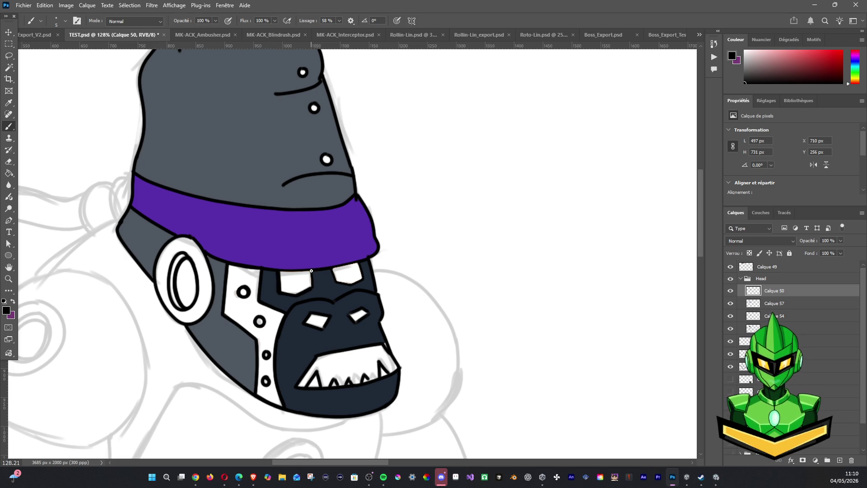
pyautogui.moveTo(279, 272); pyautogui.dragTo(365, 260)
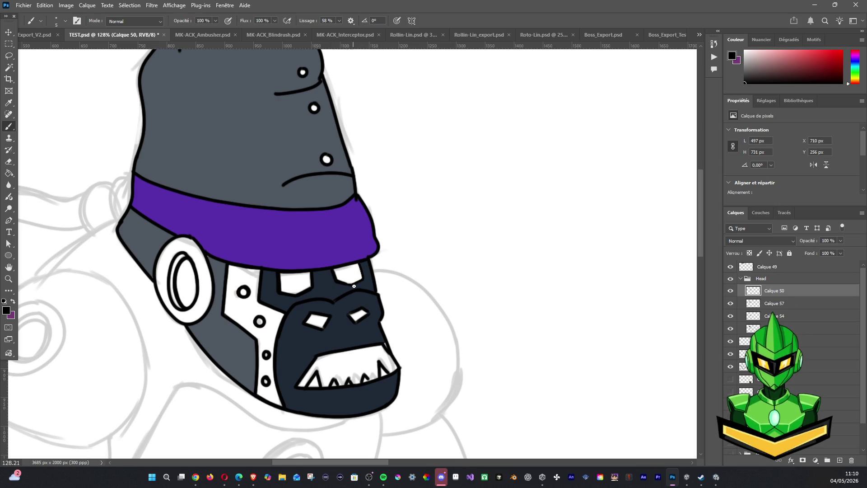
pyautogui.moveTo(358, 263); pyautogui.dragTo(366, 283)
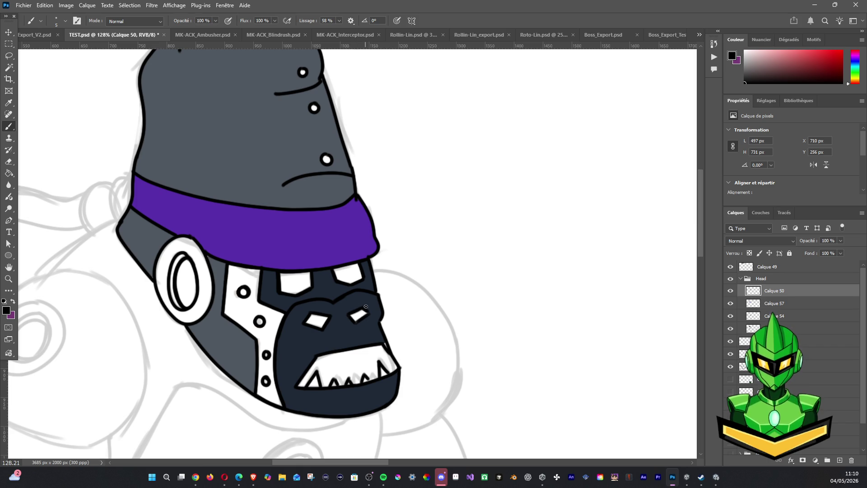
pyautogui.moveTo(366, 307); pyautogui.dragTo(355, 323)
pyautogui.scroll(-5, 380, 74)
pyautogui.moveTo(419, 129); pyautogui.dragTo(419, 255)
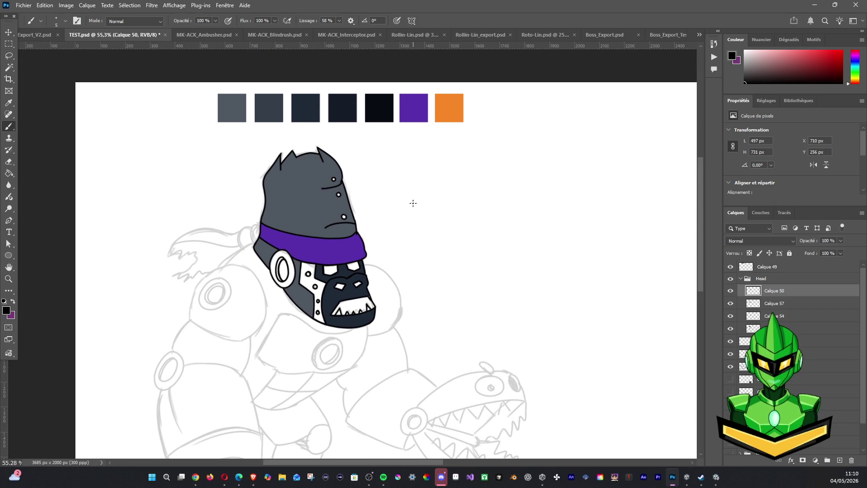
pyautogui.click(9, 68)
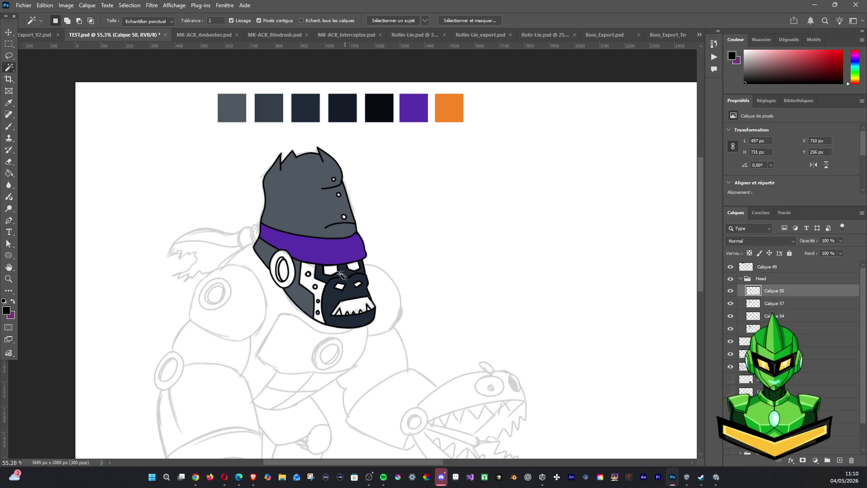
# Magic-wand the white cheek panels and surrounding white patches into one selection
pyautogui.click(310, 271)
pyautogui.keyDown('shift'); pyautogui.click(288, 270); pyautogui.keyUp('shift')
pyautogui.keyDown('shift'); pyautogui.click(318, 308); pyautogui.keyUp('shift')
pyautogui.keyDown('shift'); pyautogui.click(332, 273); pyautogui.keyUp('shift')
pyautogui.keyDown('shift'); pyautogui.click(353, 269); pyautogui.keyUp('shift')
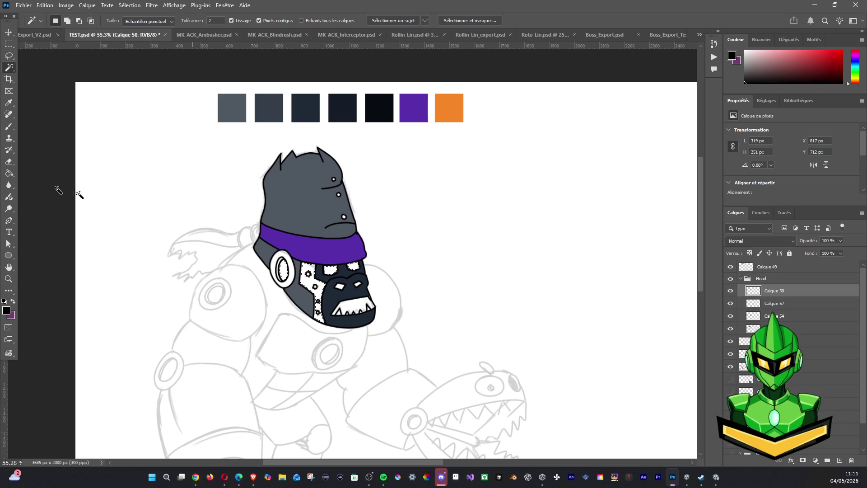
pyautogui.keyDown('shift'); pyautogui.click(344, 291); pyautogui.keyUp('shift')
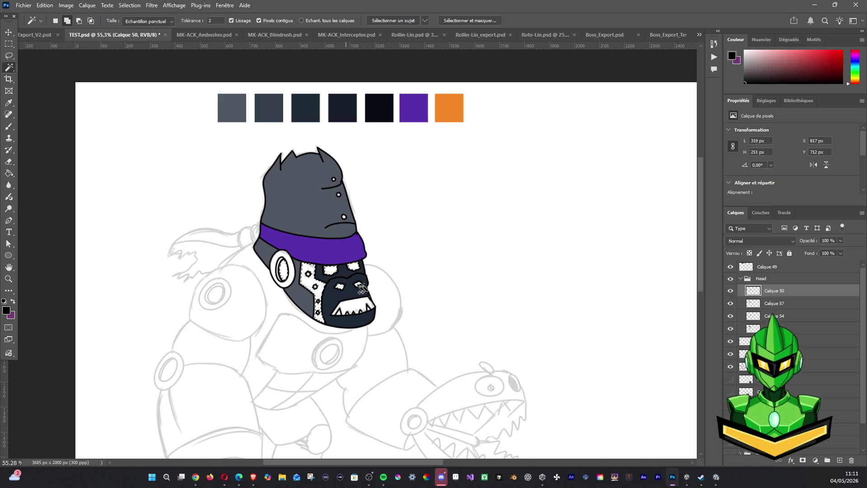
pyautogui.keyDown('shift'); pyautogui.click(361, 287); pyautogui.keyUp('shift')
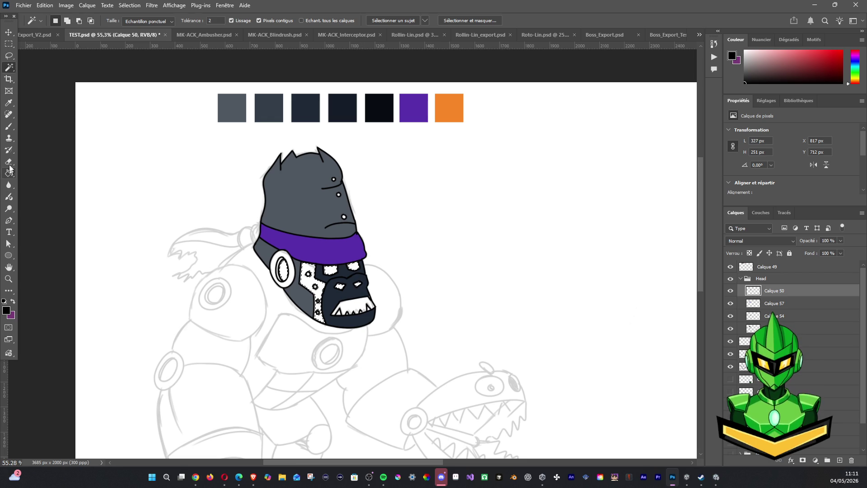
# Pick the palette orange, fill the selection with it on a new layer, then drop to the layer below
pyautogui.click(9, 133)
pyautogui.keyDown('alt'); pyautogui.click(453, 109); pyautogui.keyUp('alt')
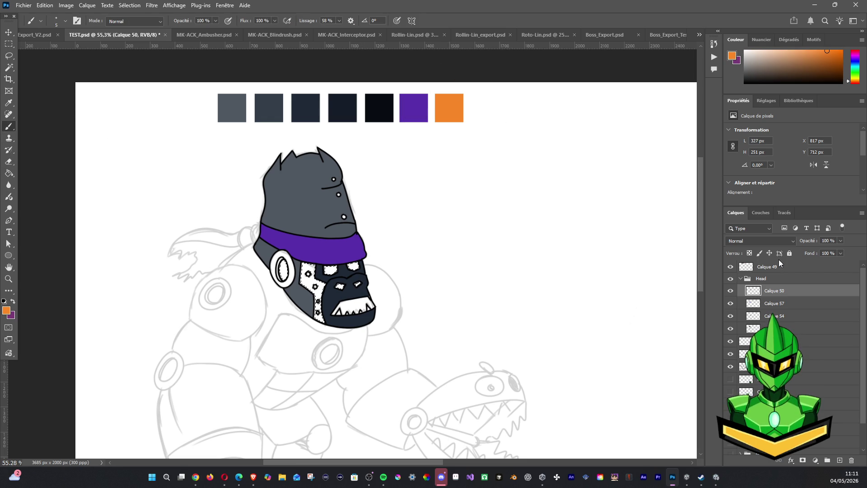
pyautogui.click(775, 329)
pyautogui.hotkey('ctrl', 'shift', 'n')
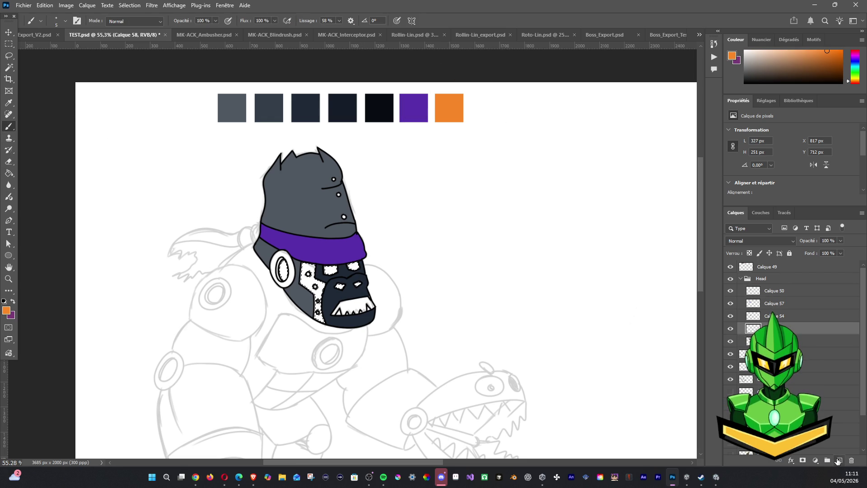
pyautogui.hotkey('alt', 'BackSpace')
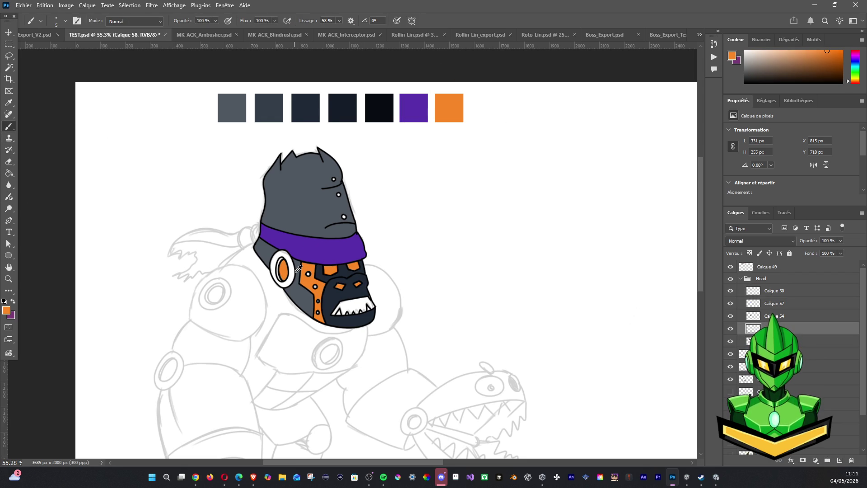
pyautogui.scroll(2, 298, 269)
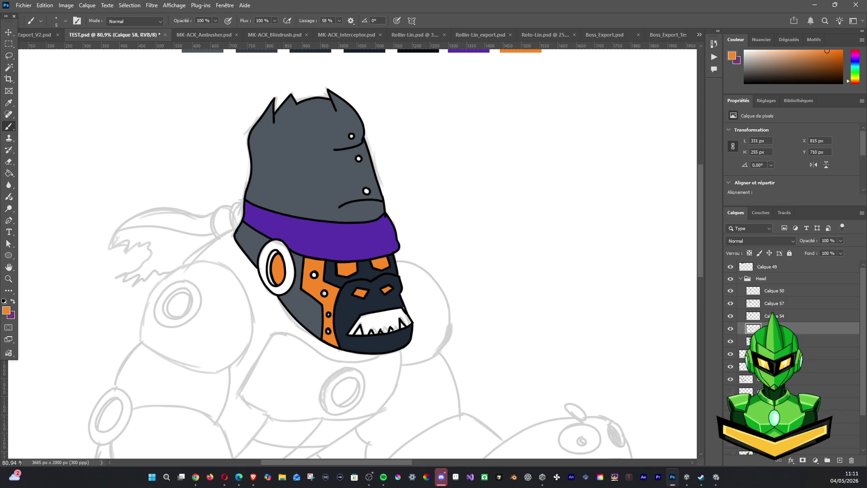
pyautogui.hotkey('alt', '[')
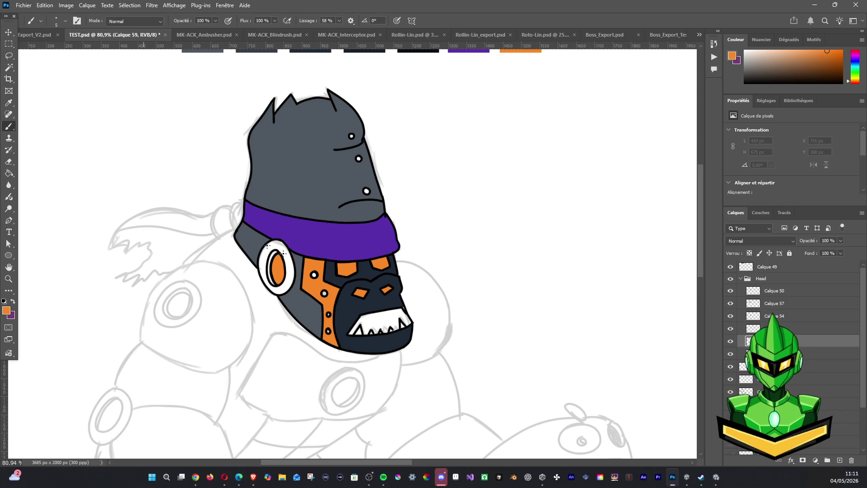
# Sample the face's dark navy and dot rivets onto the orange cheek plate and grey dome, then add a new layer
pyautogui.keyDown('alt'); pyautogui.click(371, 268); pyautogui.keyUp('alt')
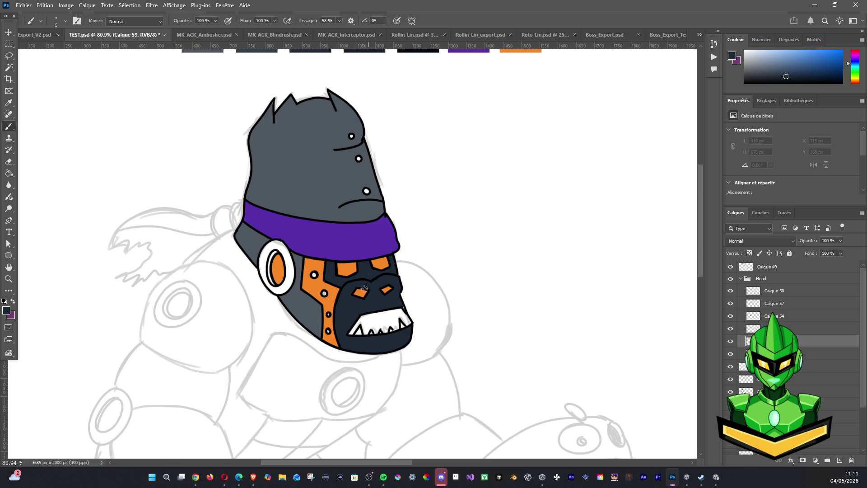
pyautogui.click(314, 275)
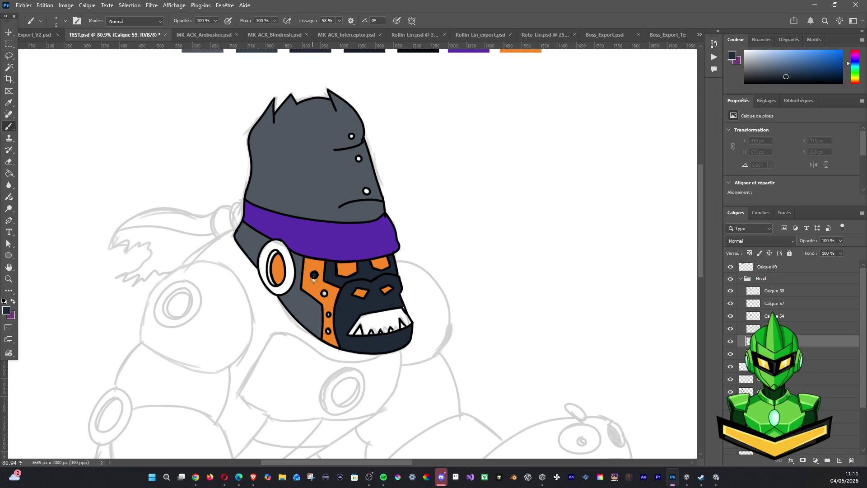
pyautogui.click(325, 293)
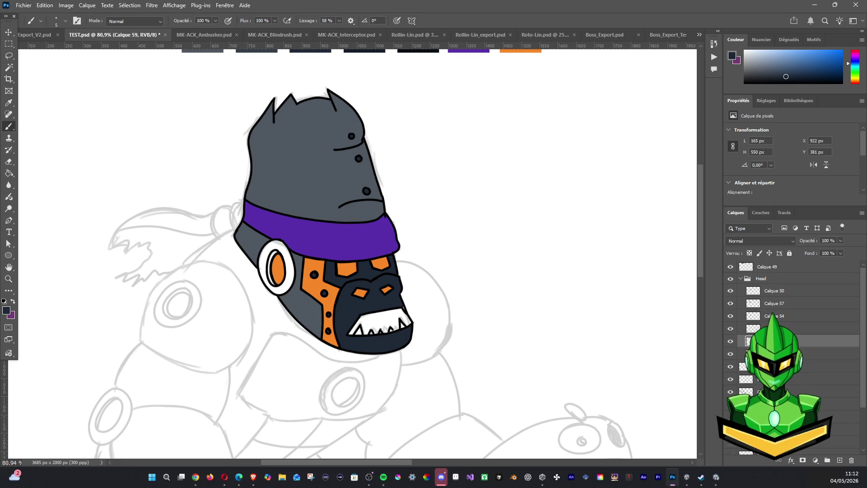
pyautogui.moveTo(279, 252)
pyautogui.mouseDown()
pyautogui.moveTo(270, 261)
pyautogui.moveTo(272, 288)
pyautogui.mouseUp()
pyautogui.click(827, 454)
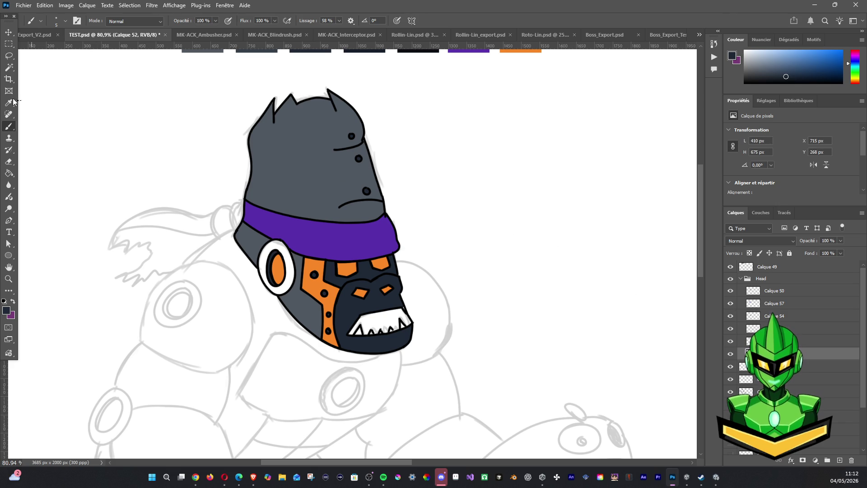
pyautogui.click(9, 68)
# Magic-wand the white ear ring on Calque 50 and flick the collar, face-detail and head-fill layers to identify them
pyautogui.click(786, 291)
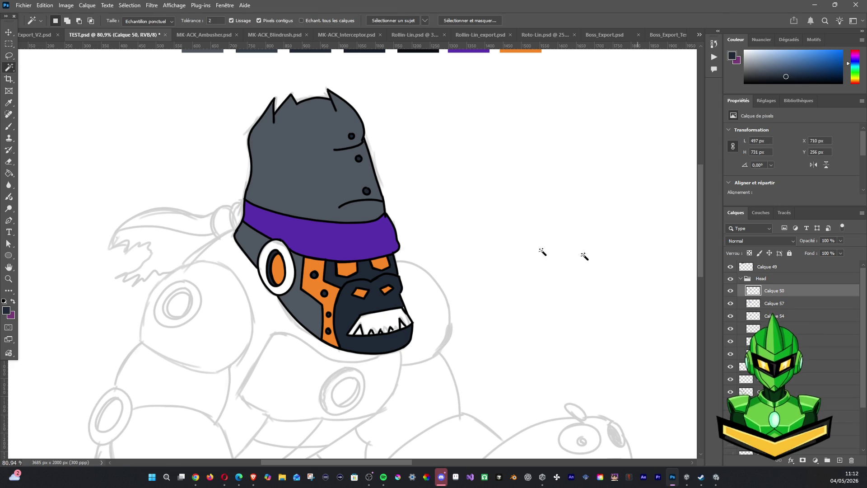
pyautogui.click(280, 248)
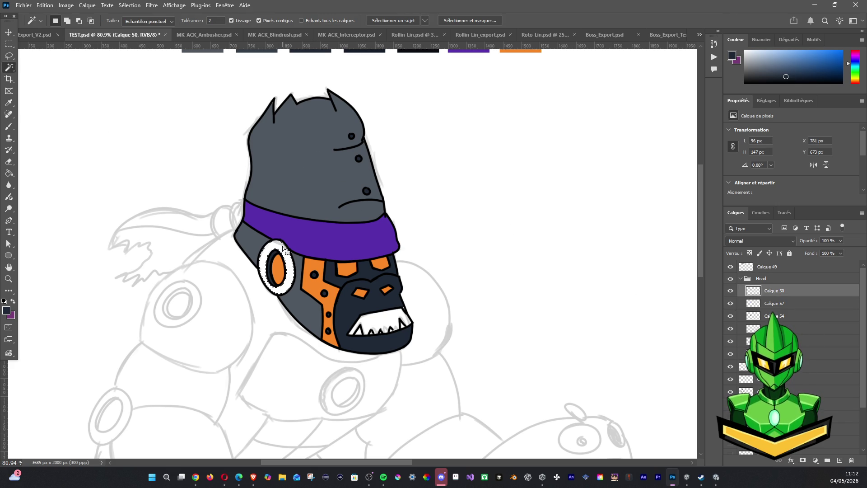
pyautogui.click(731, 304)
pyautogui.click(731, 317)
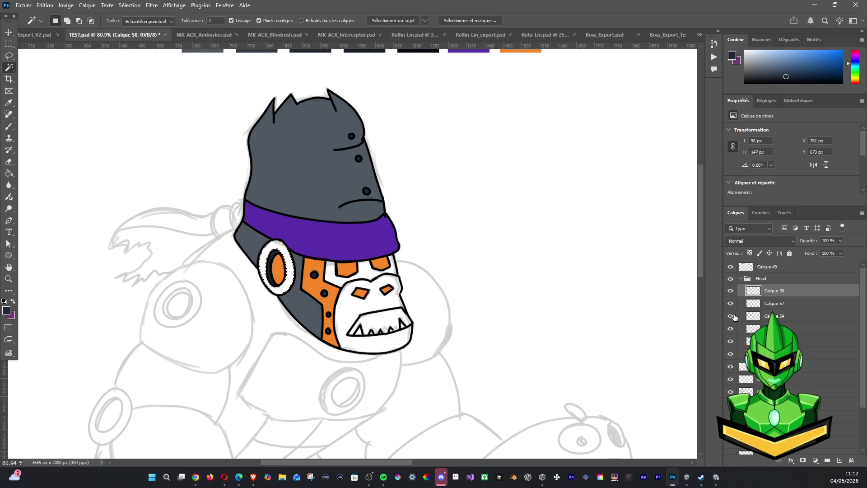
pyautogui.click(731, 329)
pyautogui.click(731, 328)
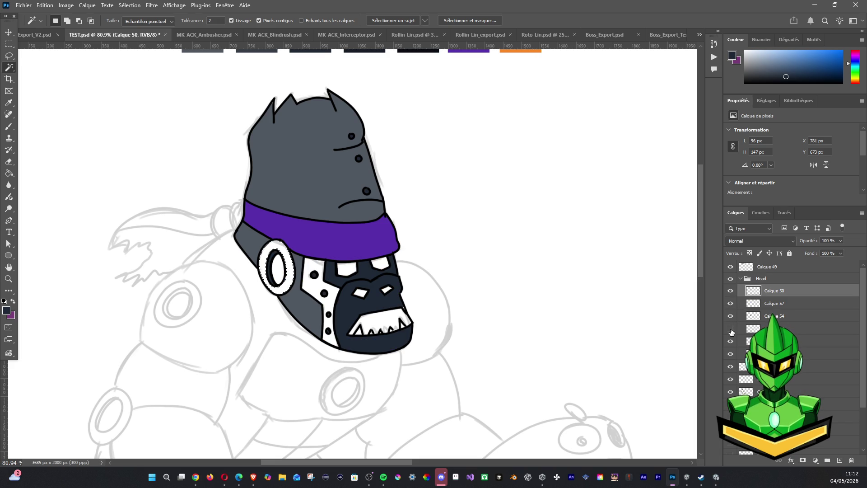
pyautogui.click(730, 342)
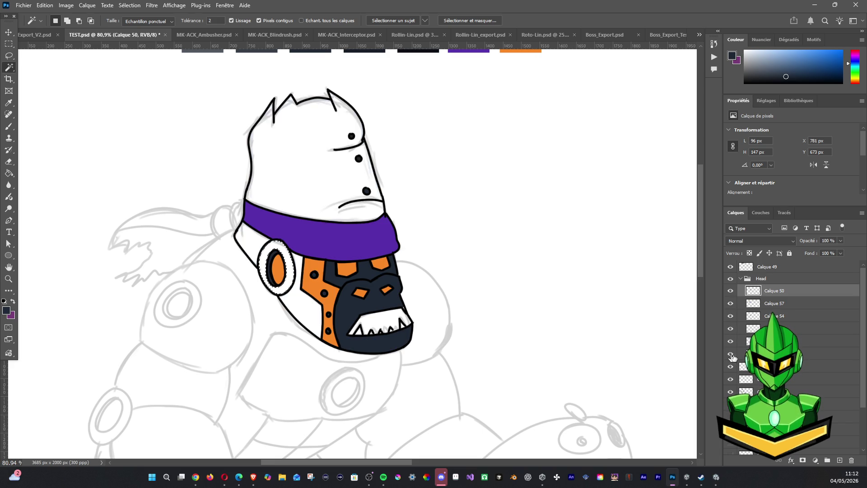
# Brush the selected ear ring dark grey, deselect, and return to the navy face-fill layer Calque 52
pyautogui.click(9, 126)
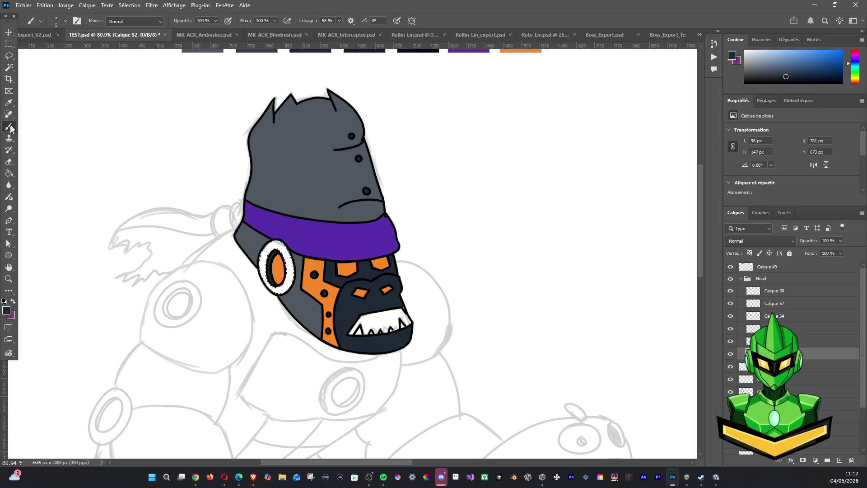
pyautogui.click(304, 299)
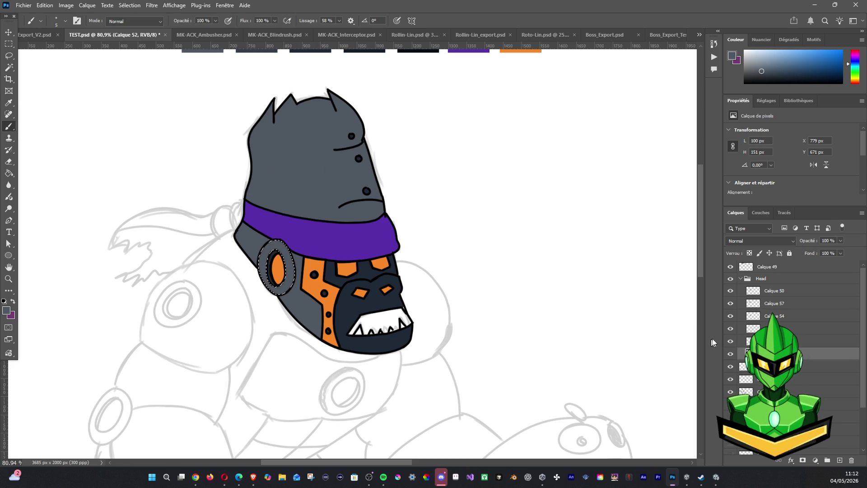
pyautogui.hotkey('ctrl', 'd')
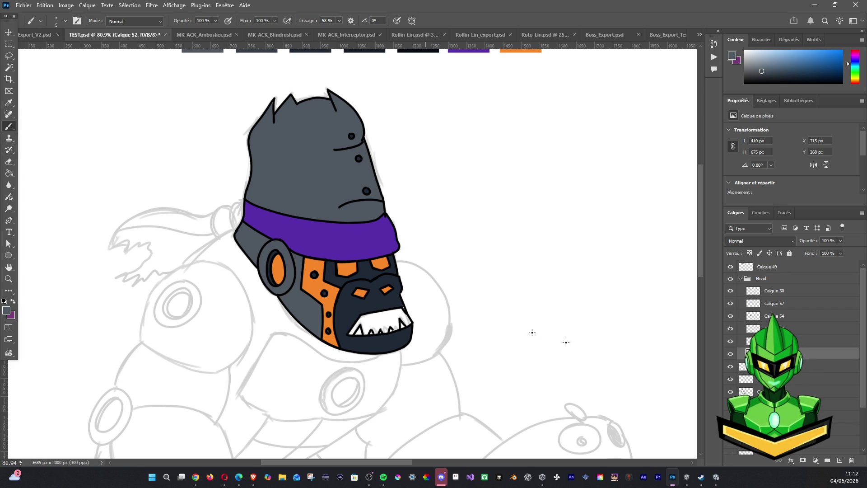
pyautogui.click(799, 291)
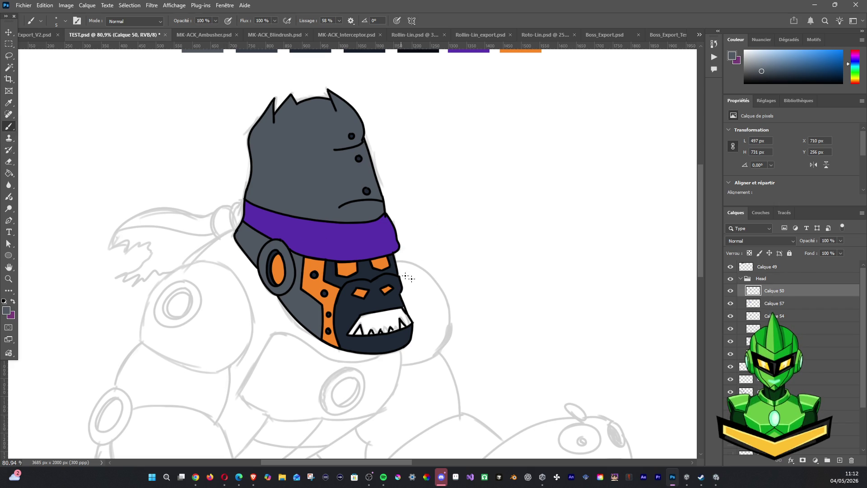
pyautogui.click(731, 353)
pyautogui.click(824, 353)
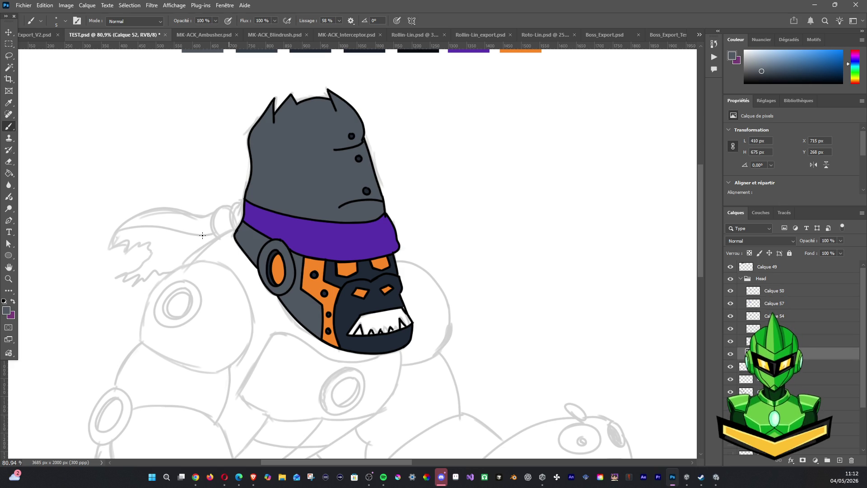
pyautogui.scroll(-3, 202, 235)
pyautogui.scroll(4, 278, 261)
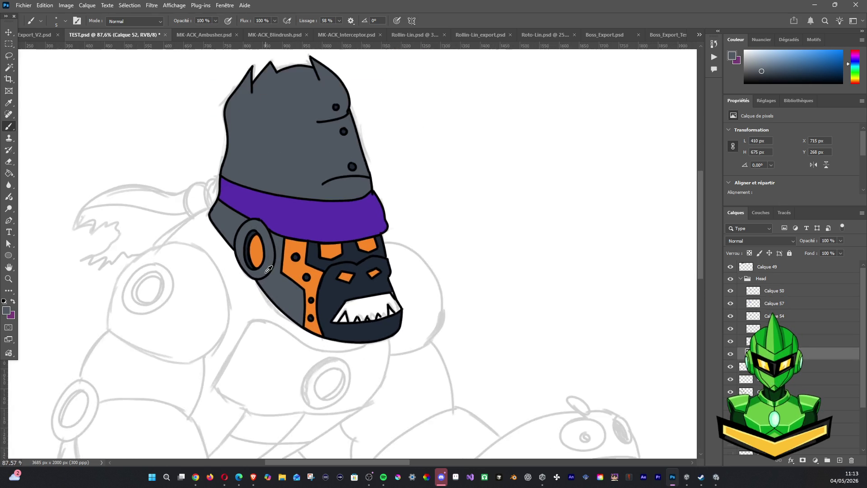
pyautogui.scroll(4, 269, 270)
pyautogui.scroll(2, 251, 251)
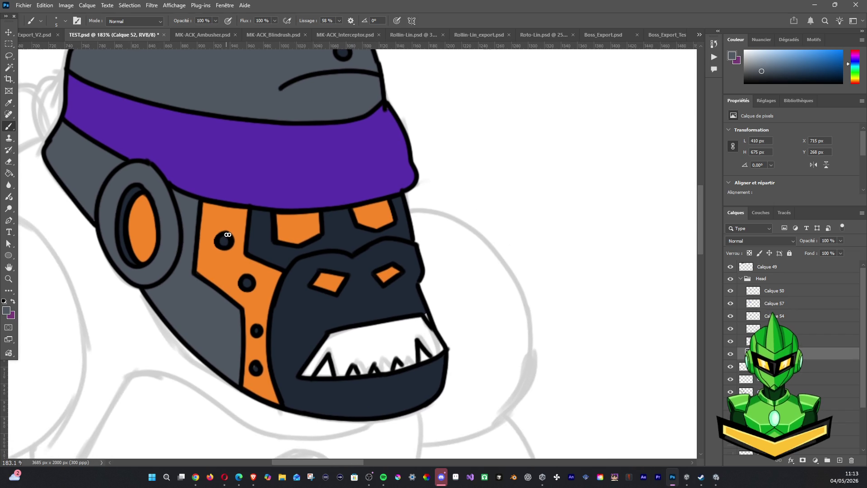
pyautogui.scroll(2, 228, 236)
pyautogui.scroll(2, 231, 217)
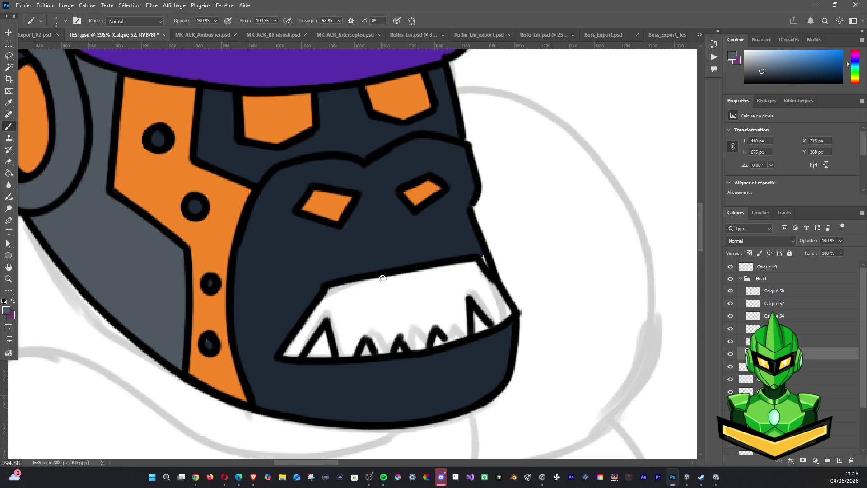
# On a new layer, choose a pale cream in the colour picker and paint it inside the first tooth
pyautogui.hotkey('alt', ']')
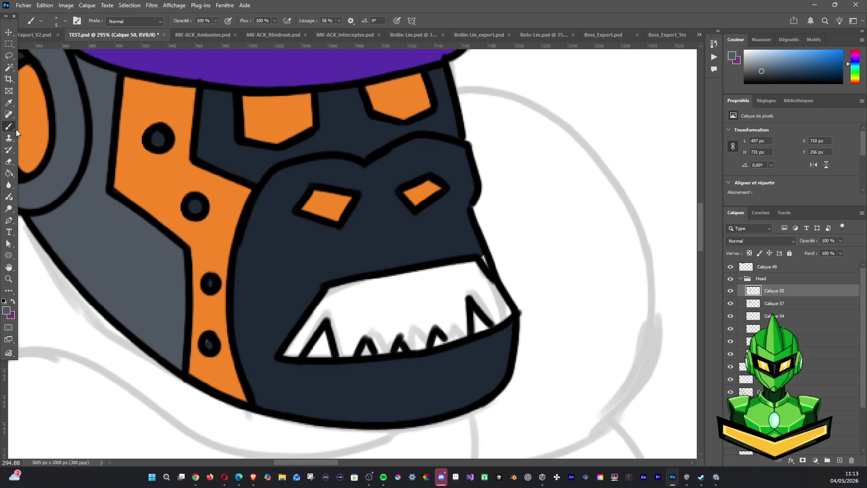
pyautogui.keyDown('alt'); pyautogui.click(225, 285); pyautogui.keyUp('alt')
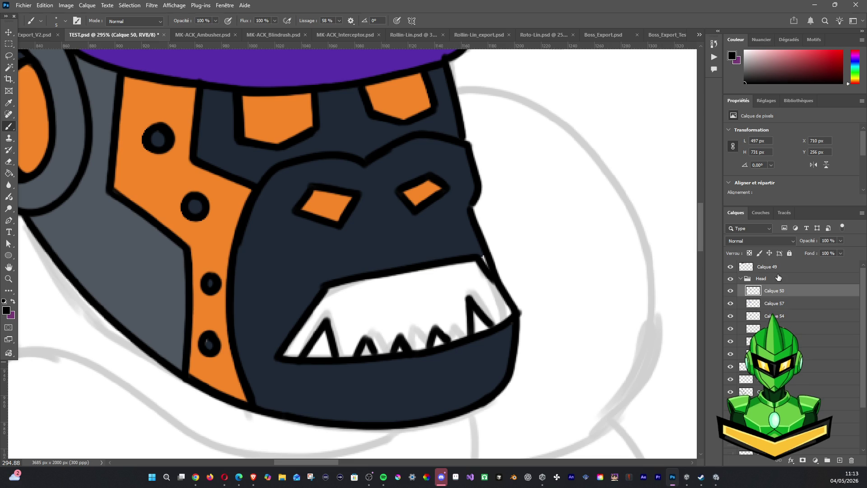
pyautogui.click(807, 354)
pyautogui.click(839, 461)
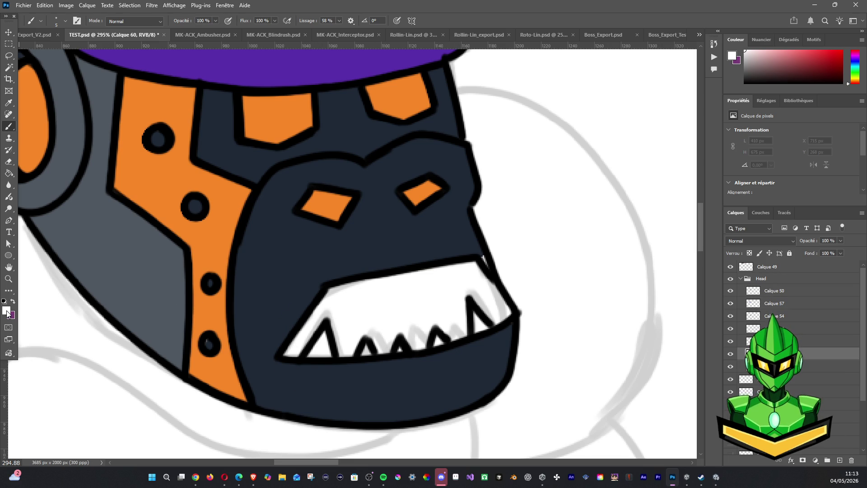
pyautogui.click(9, 313)
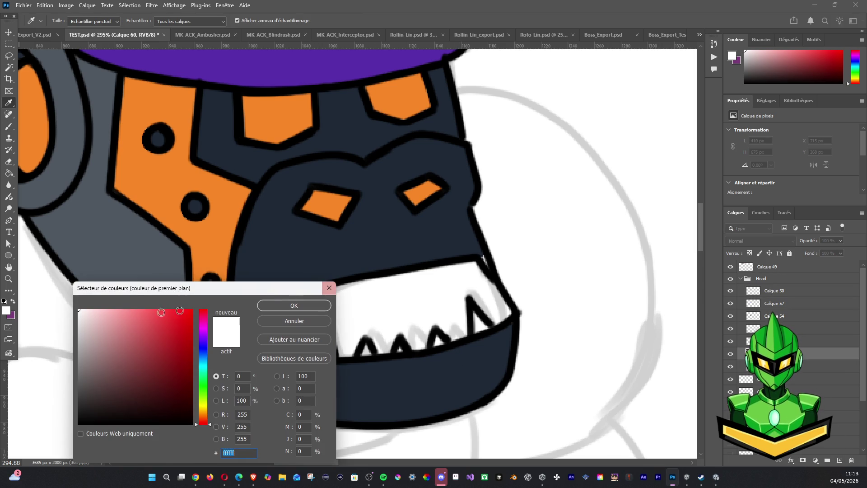
pyautogui.click(204, 408)
pyautogui.moveTo(87, 312); pyautogui.dragTo(92, 307)
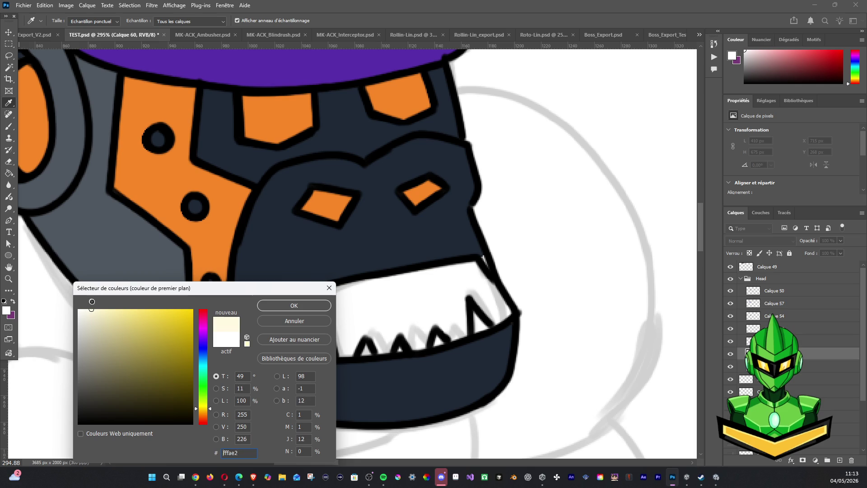
pyautogui.click(268, 307)
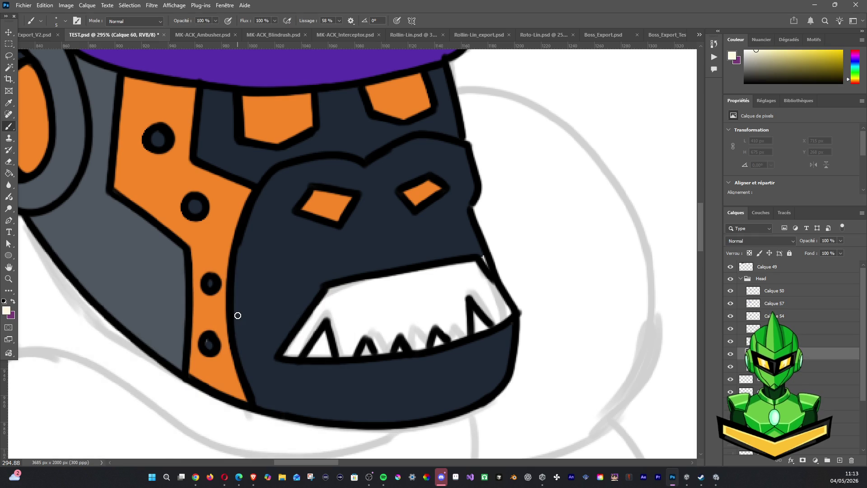
pyautogui.moveTo(317, 346)
pyautogui.mouseDown()
pyautogui.moveTo(309, 363)
pyautogui.moveTo(326, 348)
pyautogui.moveTo(371, 355)
pyautogui.moveTo(449, 347)
pyautogui.mouseUp()
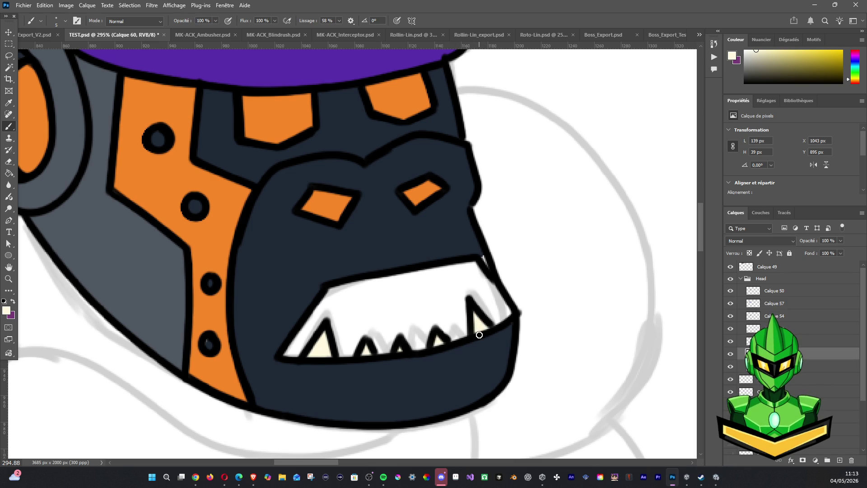
# Switch to a neutral grey and shade the side of the first tooth and the right side of the last tooth
pyautogui.click(7, 312)
pyautogui.moveTo(183, 353); pyautogui.dragTo(79, 336)
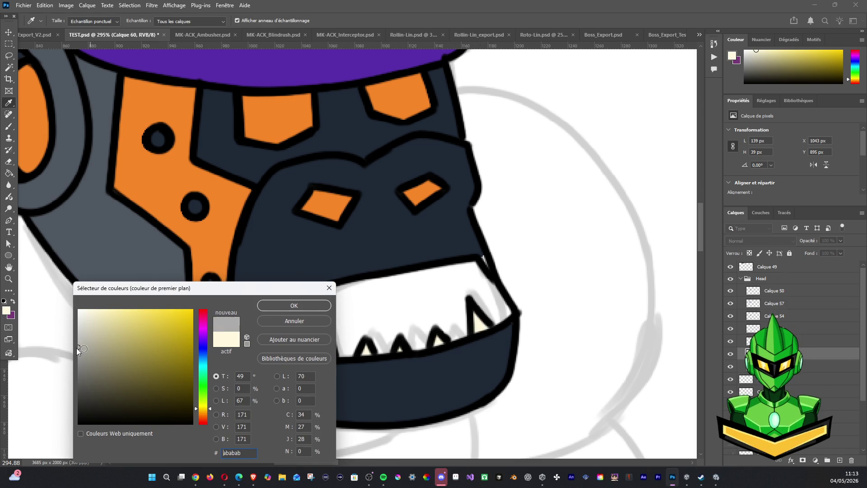
pyautogui.click(293, 306)
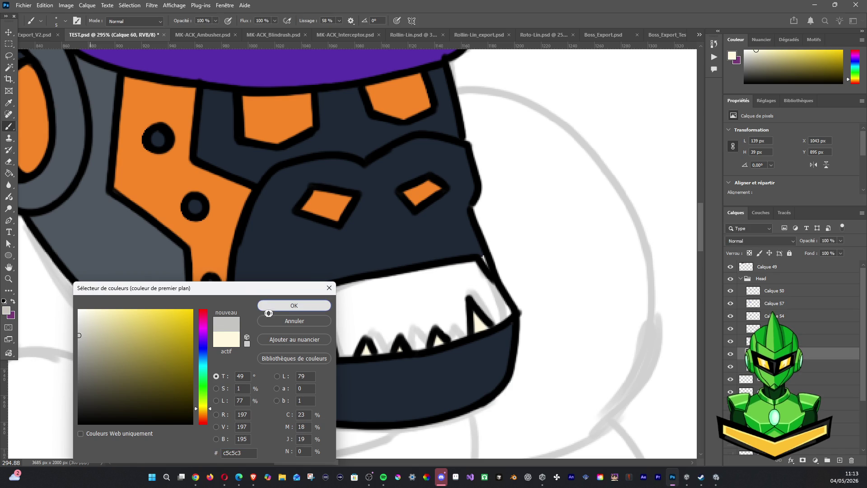
pyautogui.moveTo(319, 335); pyautogui.dragTo(310, 359)
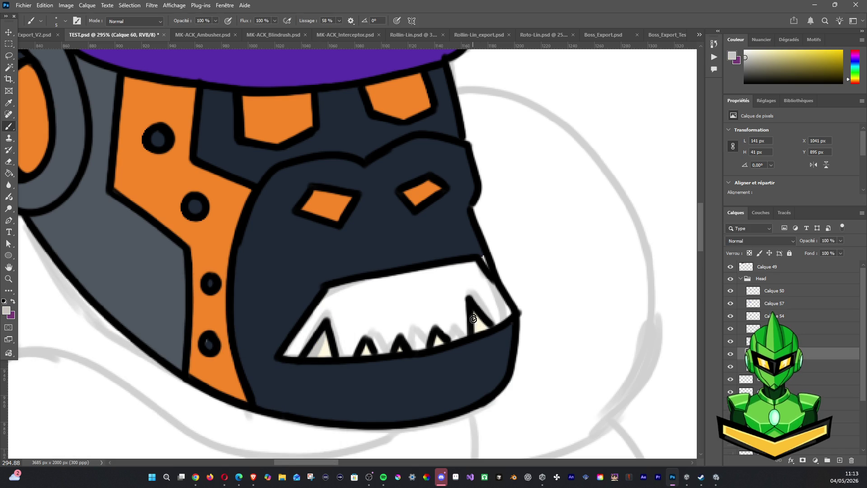
pyautogui.moveTo(474, 312); pyautogui.dragTo(482, 329)
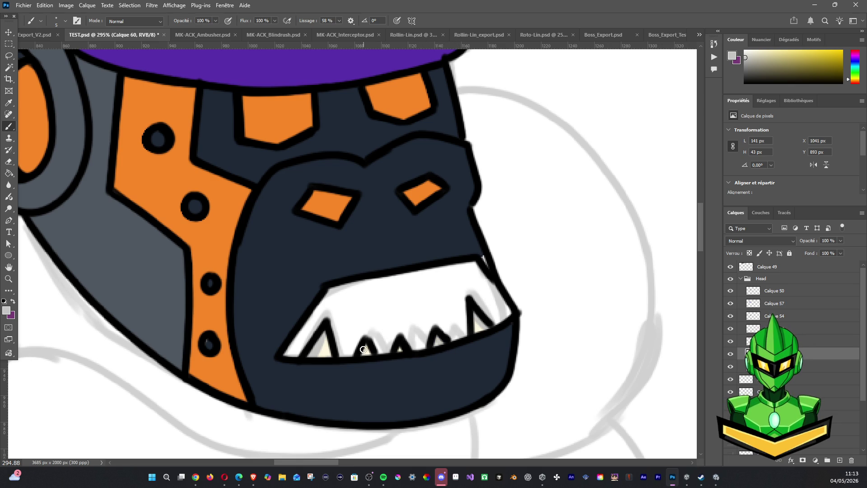
pyautogui.scroll(-3, 132, 151)
pyautogui.scroll(-2, 132, 151)
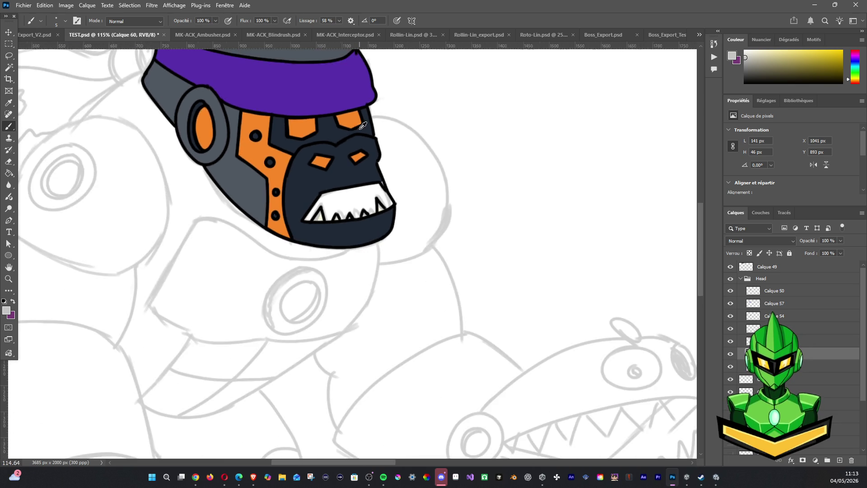
pyautogui.scroll(-2, 362, 125)
# Sample the face-plate orange and brush a gum outline above the teeth on a new layer
pyautogui.moveTo(377, 129); pyautogui.dragTo(365, 231)
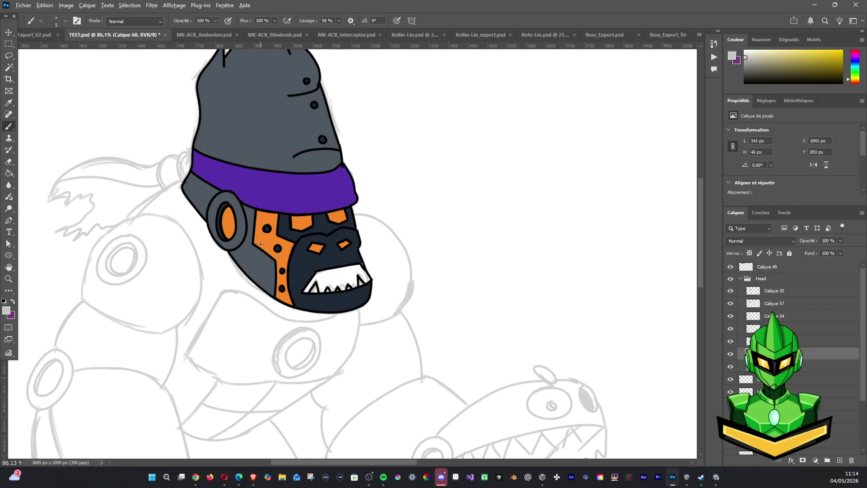
pyautogui.keyDown('alt'); pyautogui.click(273, 236); pyautogui.keyUp('alt')
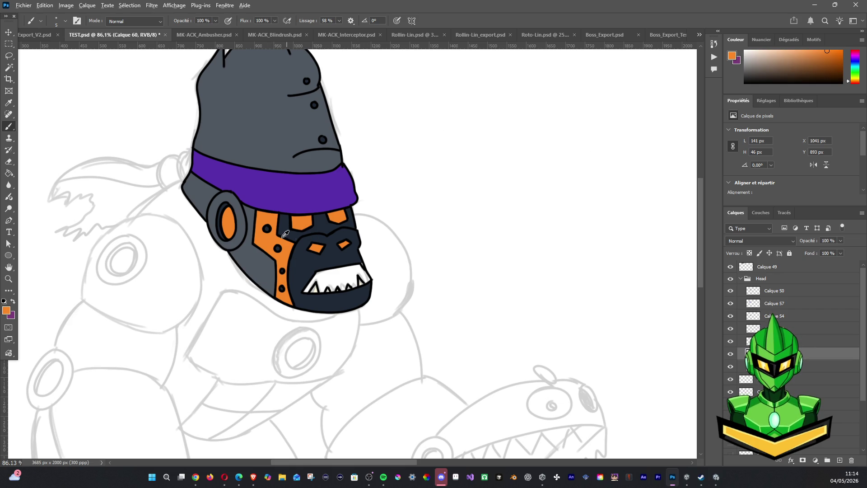
pyautogui.click(840, 460)
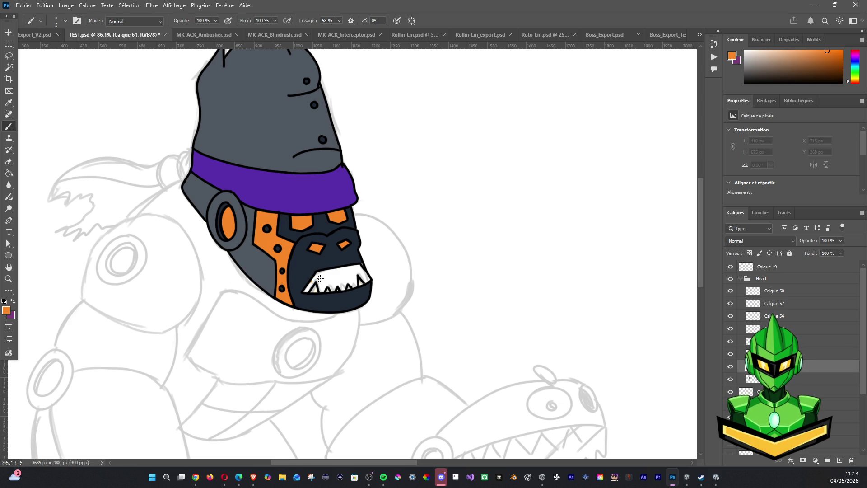
pyautogui.moveTo(368, 269); pyautogui.dragTo(371, 270)
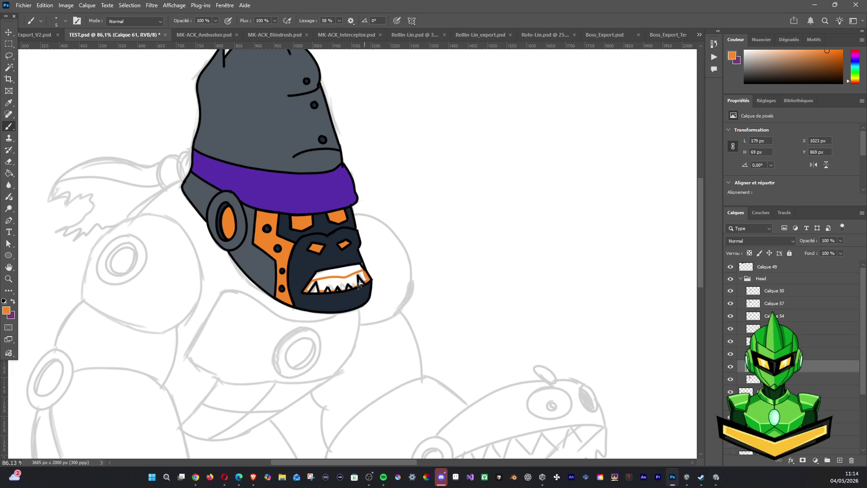
# Magic-wand the gap above the teeth so it fills orange, then flick the gums layer to check it
pyautogui.click(9, 68)
pyautogui.click(337, 283)
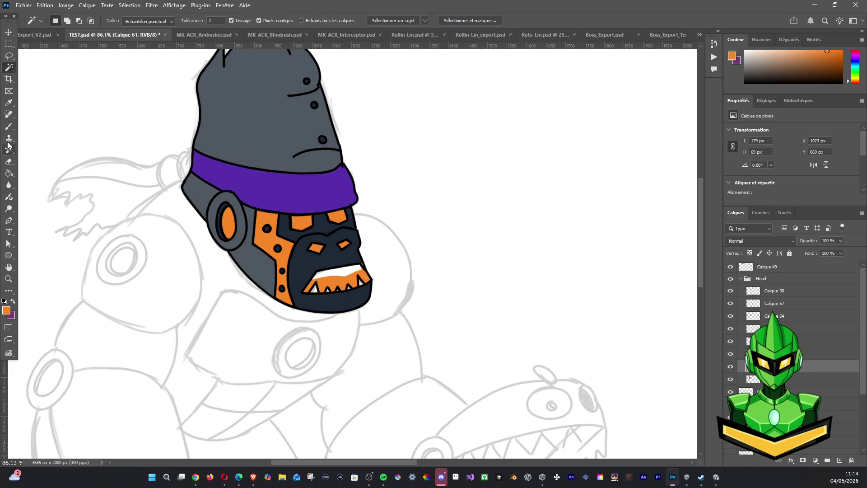
pyautogui.click(9, 127)
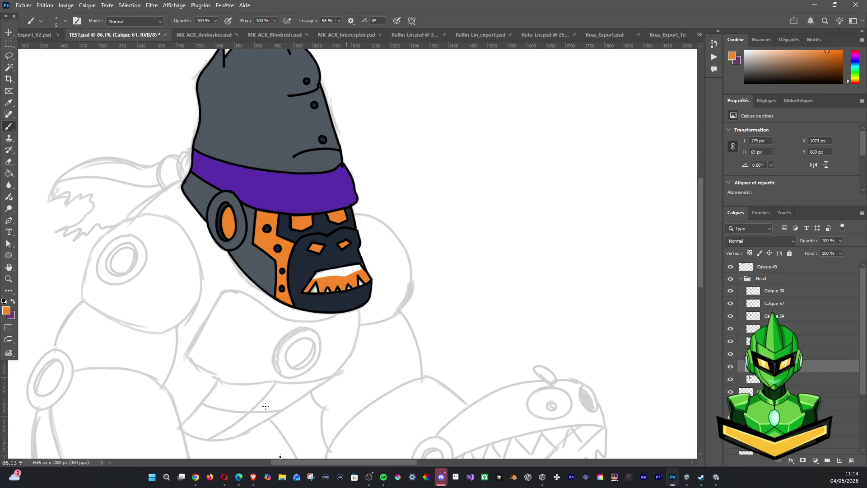
pyautogui.click(730, 366)
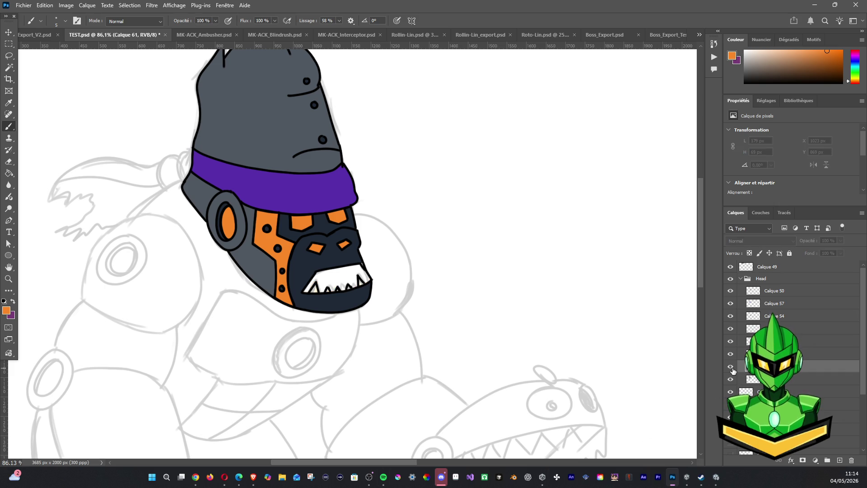
# Add a new empty layer below the gums and undo a stray dark test mark near the teeth
pyautogui.click(834, 379)
pyautogui.click(840, 460)
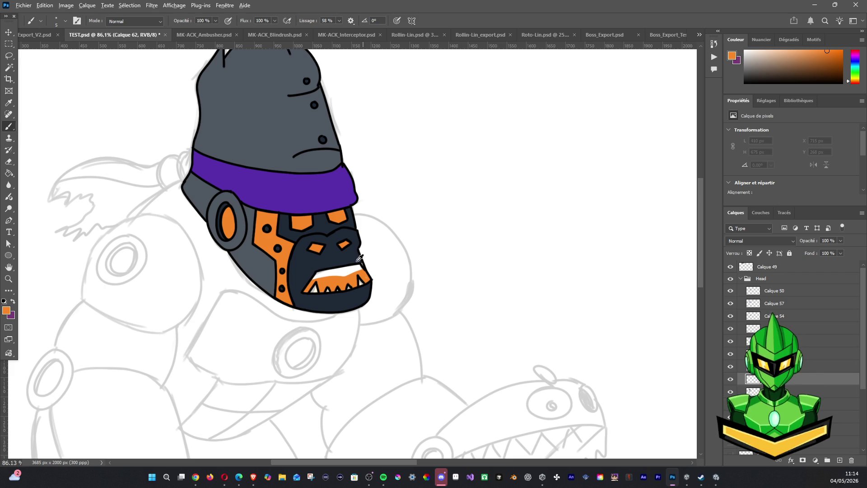
pyautogui.moveTo(387, 162); pyautogui.dragTo(408, 293)
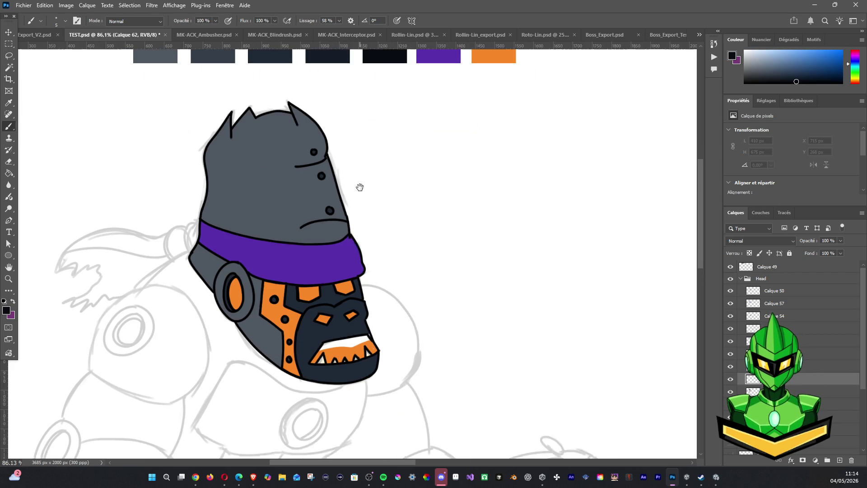
pyautogui.scroll(-3, 393, 143)
pyautogui.moveTo(315, 338); pyautogui.dragTo(322, 324)
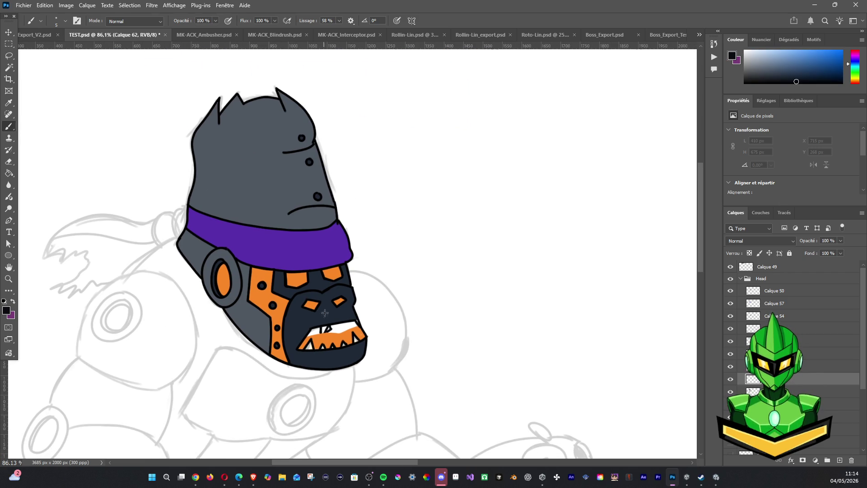
pyautogui.hotkey('ctrl', 'z')
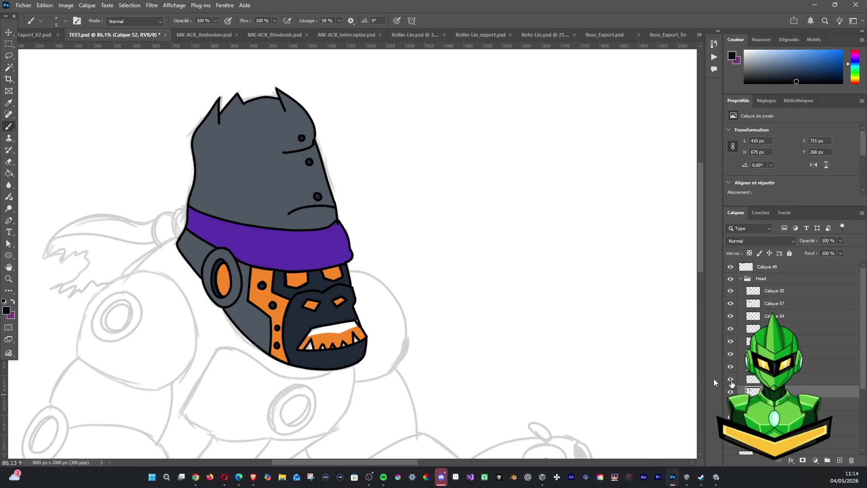
pyautogui.click(731, 392)
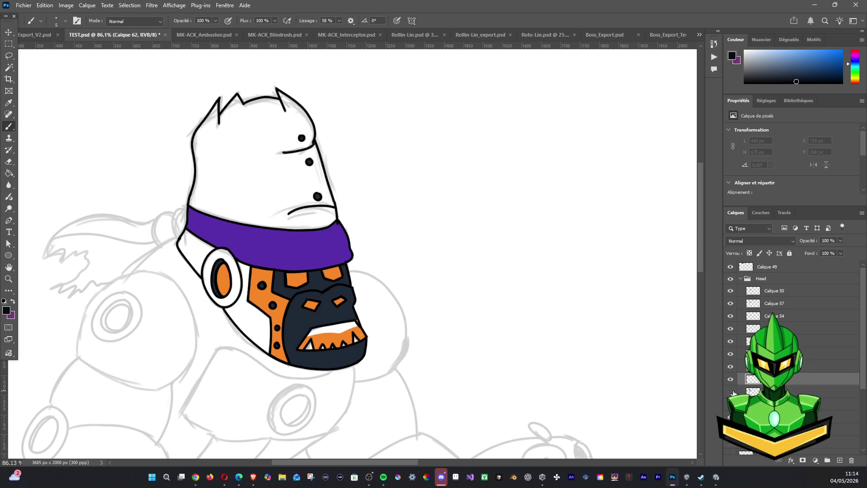
pyautogui.click(730, 367)
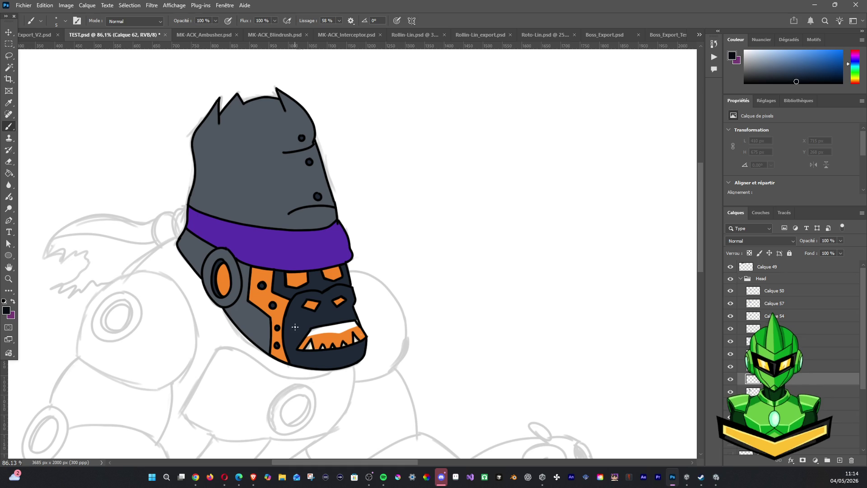
# Dab dark paint at both mouth corners and inside the mouth near the teeth, ready to select by colour
pyautogui.click(370, 346)
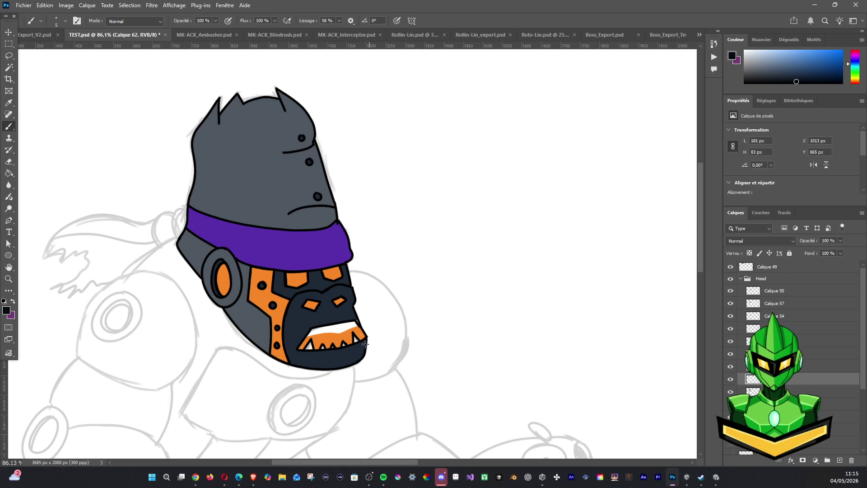
pyautogui.click(361, 327)
pyautogui.click(302, 330)
pyautogui.click(10, 67)
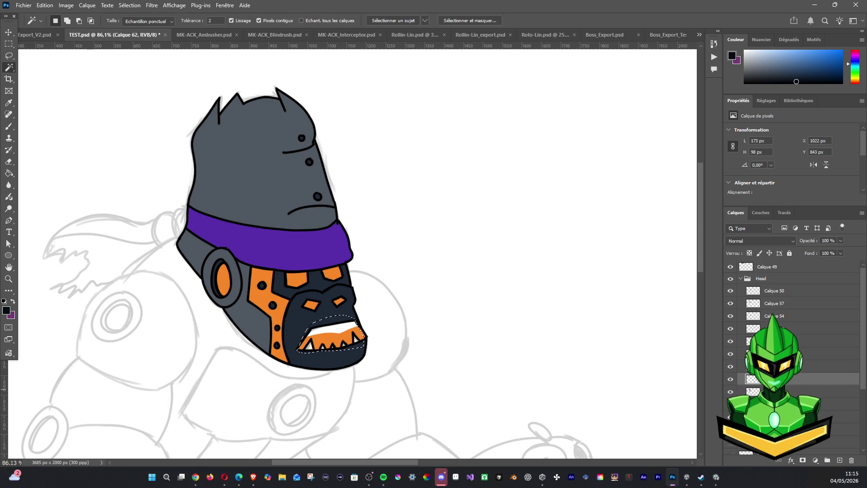
# Fill the selected mouth interior with dark, deselect, then collapse the Head group and toggle it against the sketch
pyautogui.hotkey('alt', 'BackSpace')
pyautogui.hotkey('ctrl', 'd')
pyautogui.scroll(-2, 279, 287)
pyautogui.scroll(-2, 346, 261)
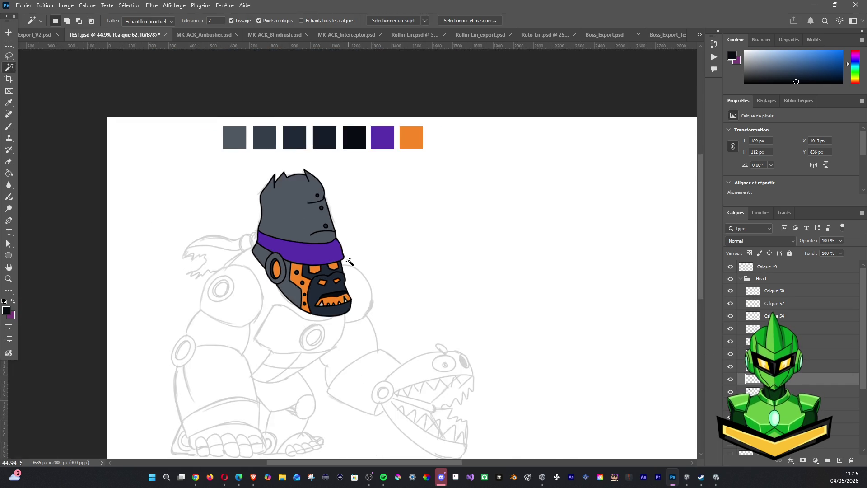
pyautogui.scroll(-1, 349, 264)
pyautogui.scroll(-1, 352, 266)
pyautogui.scroll(2, 357, 268)
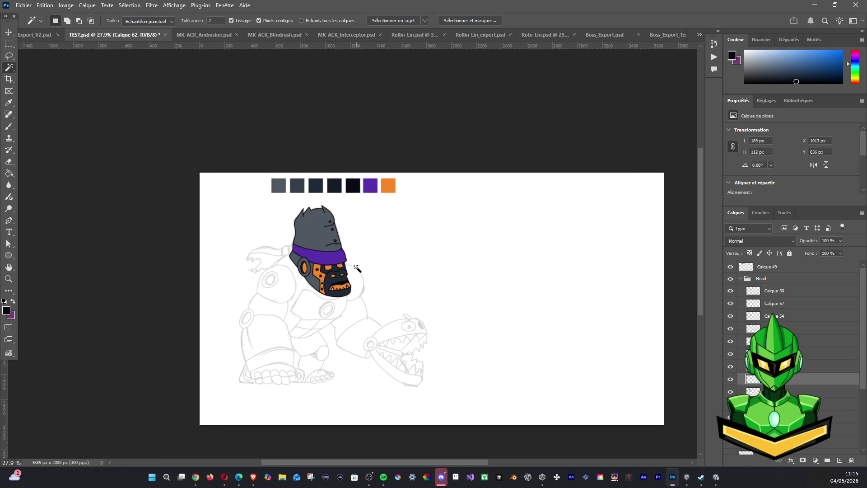
pyautogui.scroll(1, 339, 276)
pyautogui.scroll(1, 336, 277)
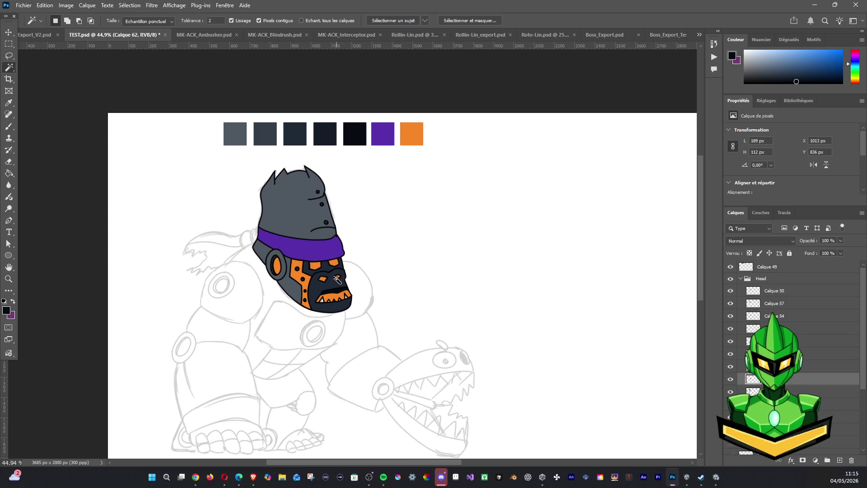
pyautogui.moveTo(373, 251); pyautogui.dragTo(369, 191)
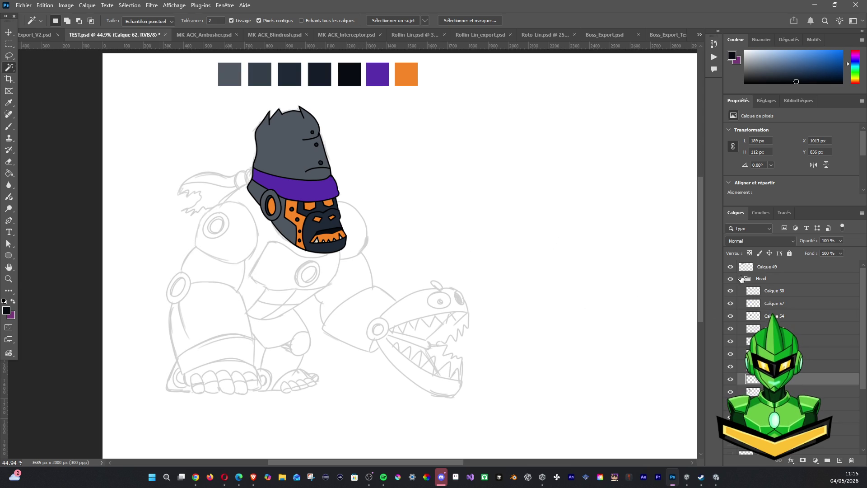
pyautogui.click(741, 279)
pyautogui.click(731, 278)
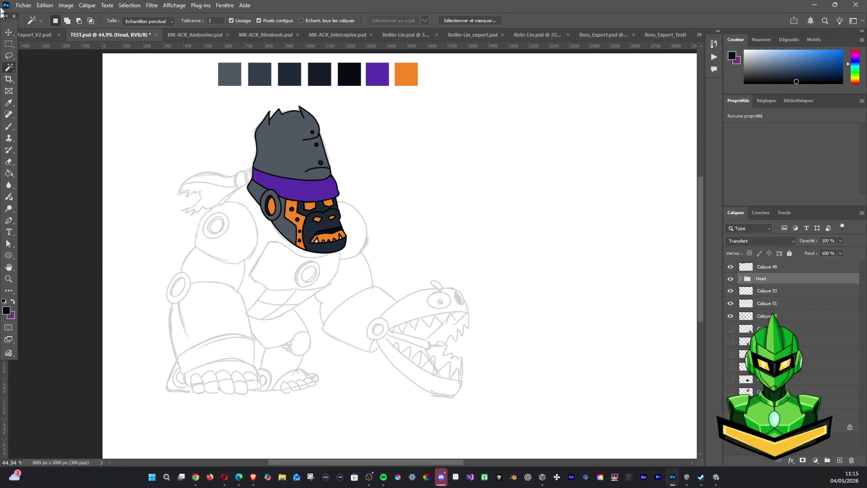
# Reset colours to black and white and toggle the Head group and purple headband layer to compare with the sketch
pyautogui.click(9, 127)
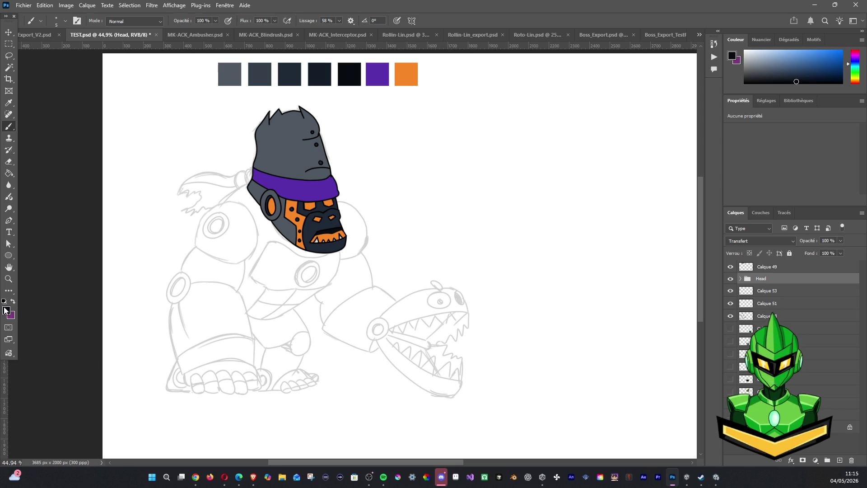
pyautogui.click(5, 302)
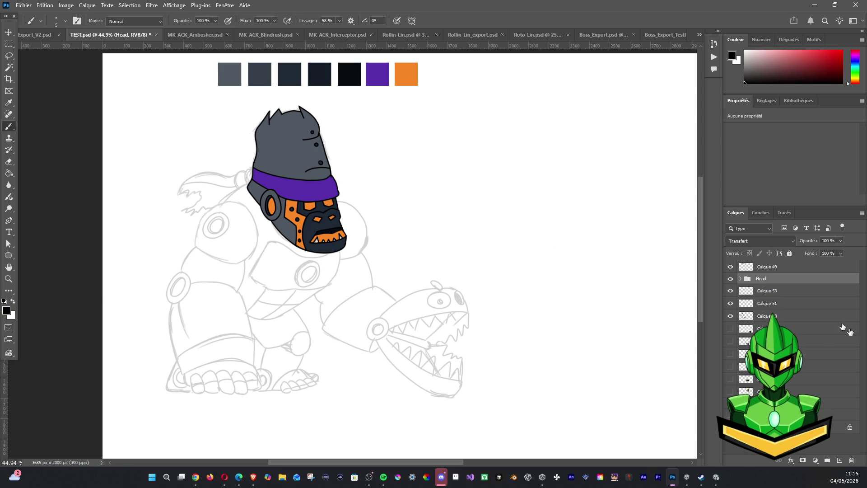
pyautogui.click(731, 278)
pyautogui.click(731, 278)
pyautogui.click(730, 278)
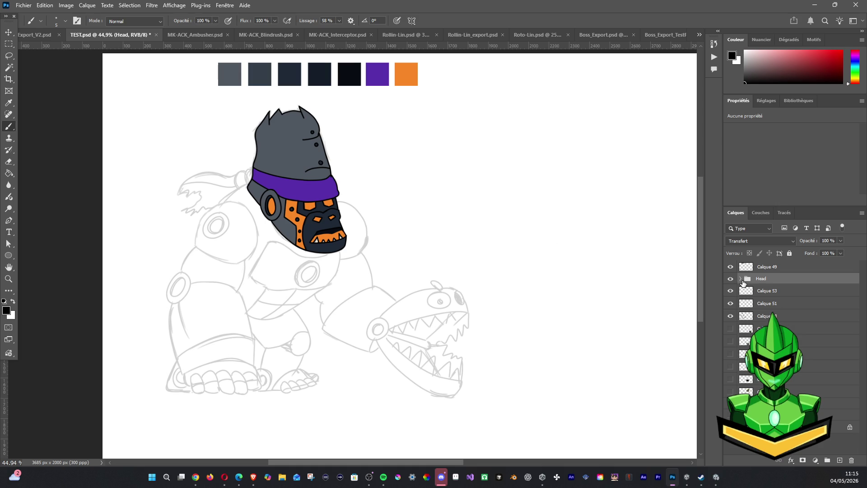
pyautogui.click(742, 278)
pyautogui.click(773, 291)
pyautogui.click(731, 291)
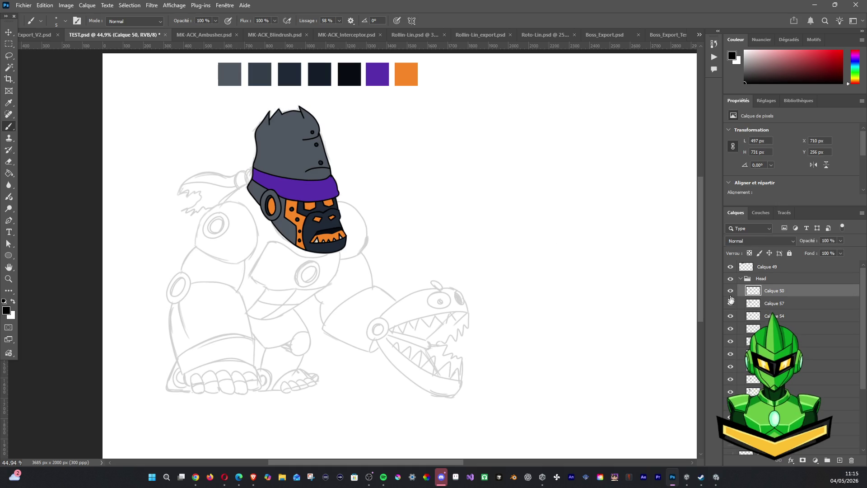
pyautogui.click(730, 302)
# Select the new Calque 63 layer outside the Head group with the Pencil and hide the coloured head
pyautogui.click(742, 278)
pyautogui.click(773, 291)
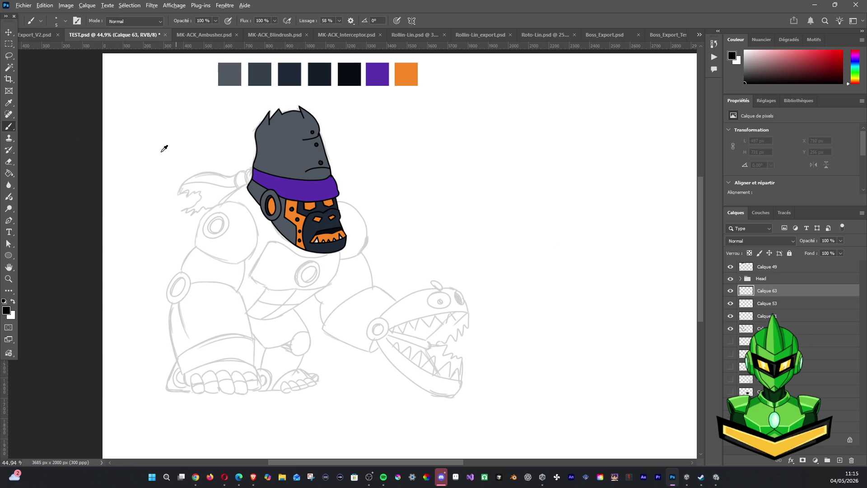
pyautogui.click(9, 105)
pyautogui.scroll(5, 264, 164)
pyautogui.scroll(4, 268, 170)
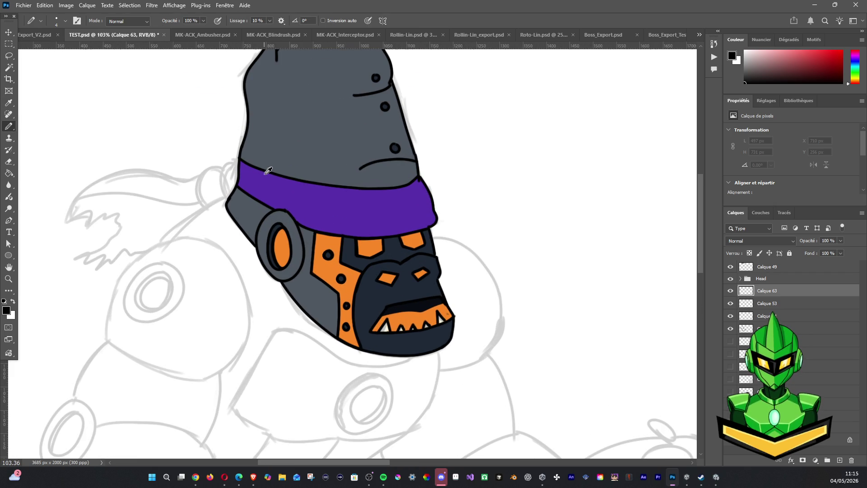
pyautogui.click(730, 278)
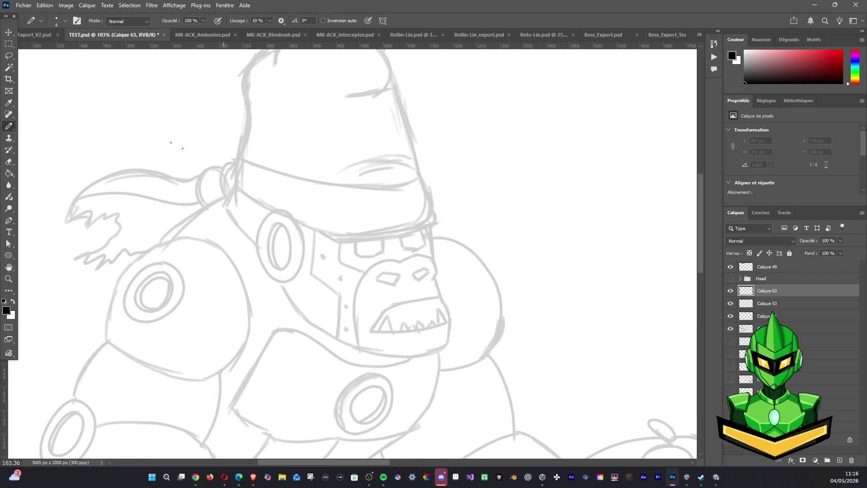
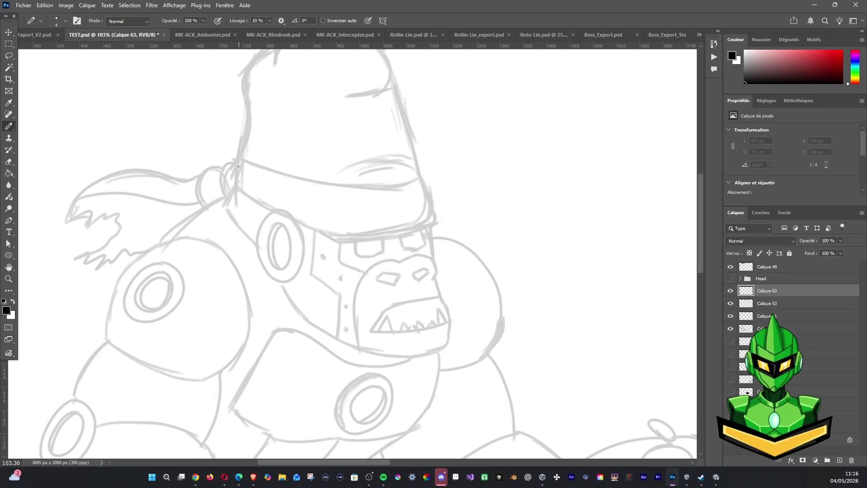
# Ink the bandana knot arcs beside the ear ring, undoing the stray test strokes
pyautogui.click(234, 161)
pyautogui.moveTo(231, 162); pyautogui.dragTo(233, 193)
pyautogui.hotkey('ctrl', 'z')
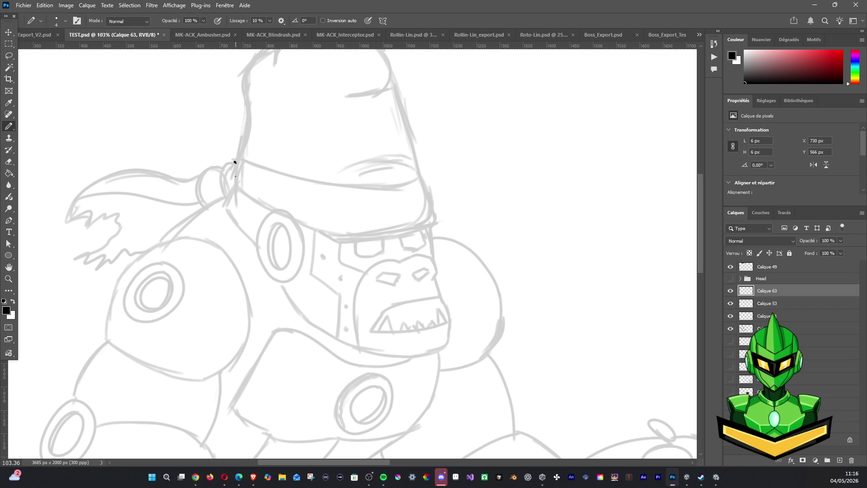
pyautogui.press('b')
pyautogui.moveTo(220, 177)
pyautogui.mouseDown()
pyautogui.moveTo(222, 192)
pyautogui.moveTo(244, 171)
pyautogui.moveTo(234, 161)
pyautogui.mouseUp()
pyautogui.hotkey('ctrl', 'z')
pyautogui.hotkey('ctrl', 'z')
pyautogui.hotkey('ctrl', 'z')
pyautogui.moveTo(220, 168); pyautogui.dragTo(210, 207)
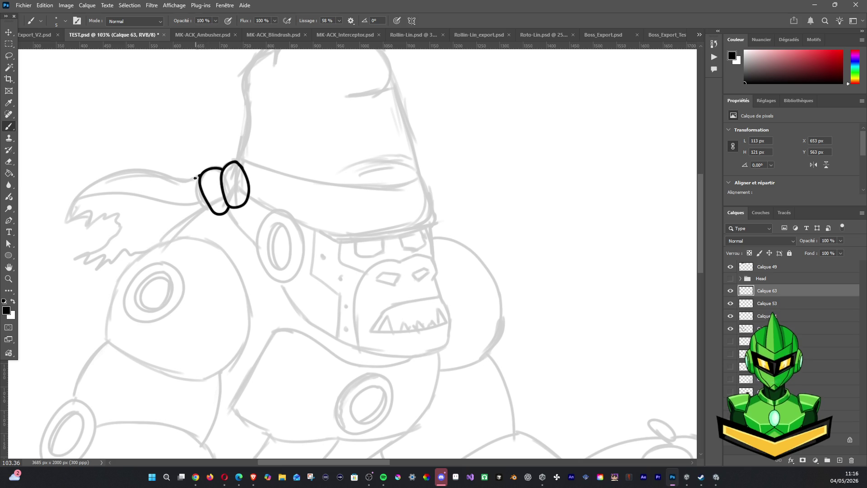
# Ink the tail's edge along the shoulder and attempt the tail tip, undoing each bad stroke
pyautogui.moveTo(180, 180)
pyautogui.mouseDown()
pyautogui.moveTo(97, 180)
pyautogui.moveTo(68, 213)
pyautogui.moveTo(177, 202)
pyautogui.mouseUp()
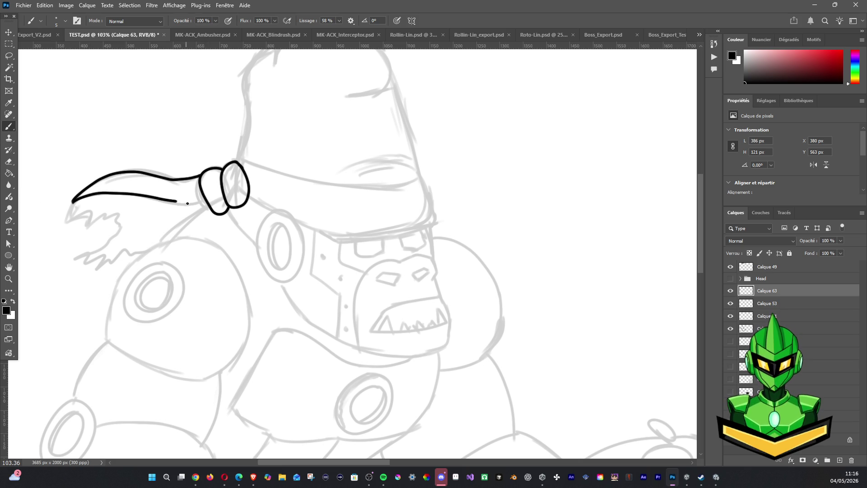
pyautogui.hotkey('ctrl', 'z')
pyautogui.moveTo(73, 201)
pyautogui.mouseDown()
pyautogui.moveTo(182, 207)
pyautogui.moveTo(207, 199)
pyautogui.mouseUp()
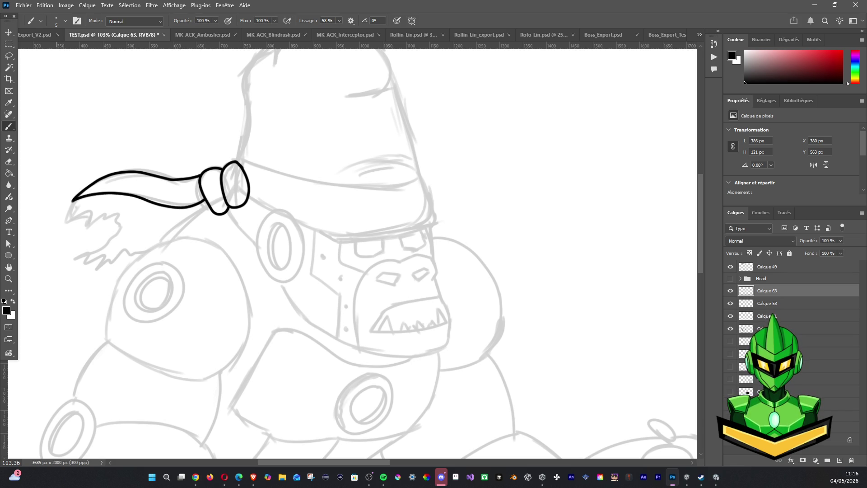
pyautogui.moveTo(70, 203); pyautogui.dragTo(62, 220)
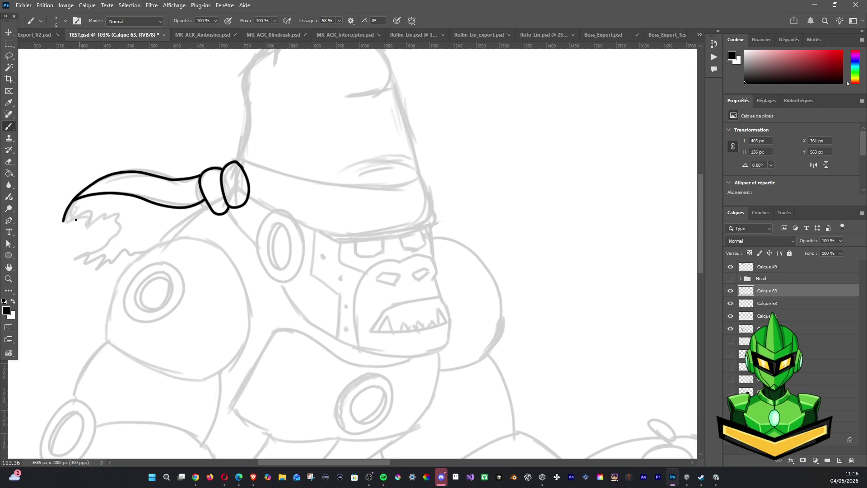
pyautogui.hotkey('ctrl', 'z')
pyautogui.moveTo(63, 220); pyautogui.dragTo(88, 217)
pyautogui.hotkey('ctrl', 'z')
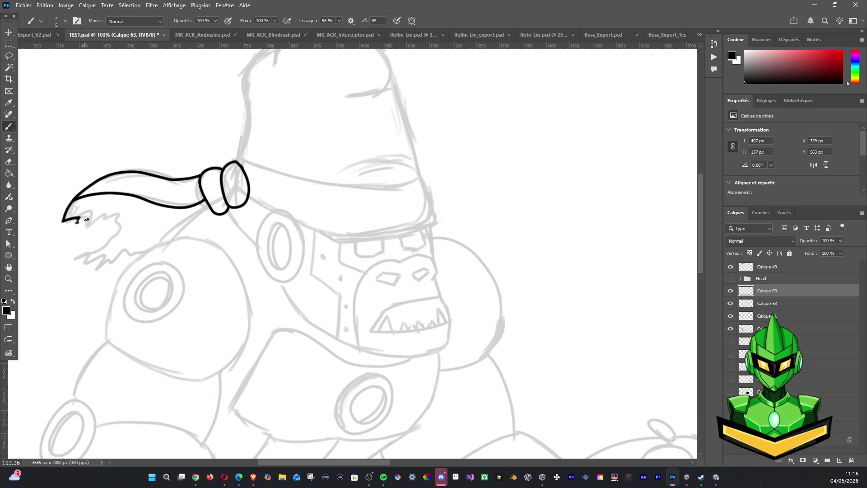
pyautogui.hotkey('ctrl', 'z')
pyautogui.moveTo(65, 220); pyautogui.dragTo(88, 215)
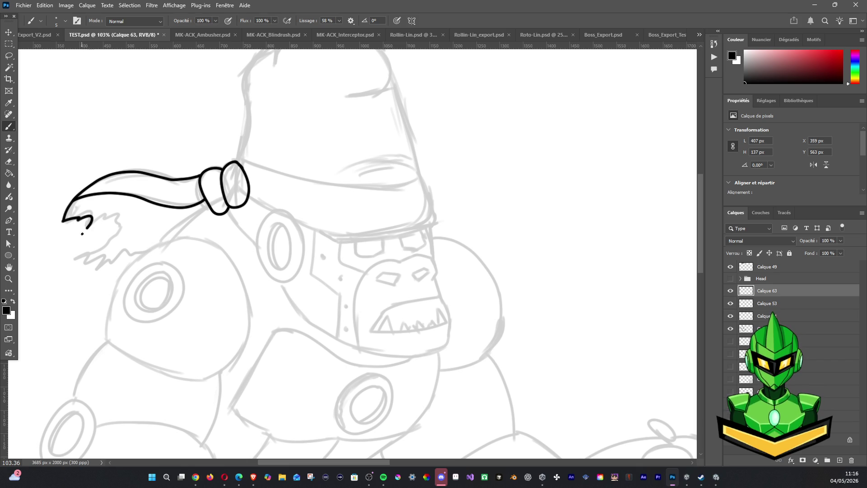
pyautogui.scroll(3, 81, 234)
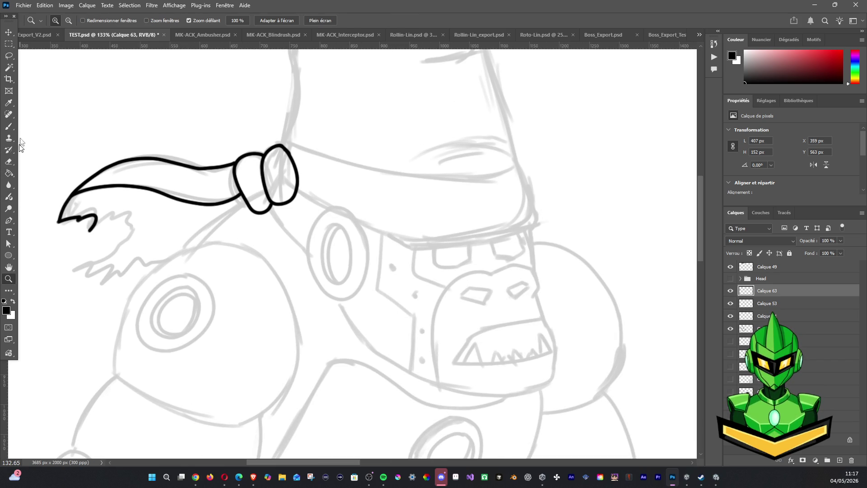
# Ink the zigzag torn lower edge of the bandana tail, redoing unsatisfying segments
pyautogui.click(10, 127)
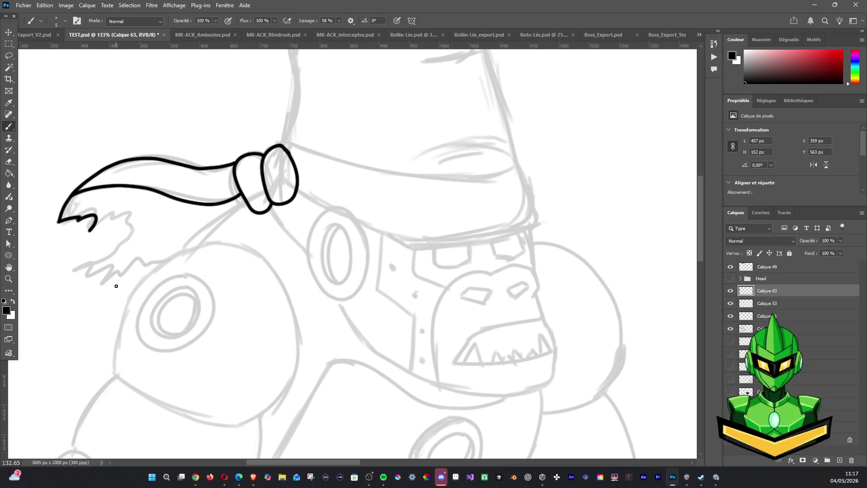
pyautogui.moveTo(90, 230); pyautogui.dragTo(116, 220)
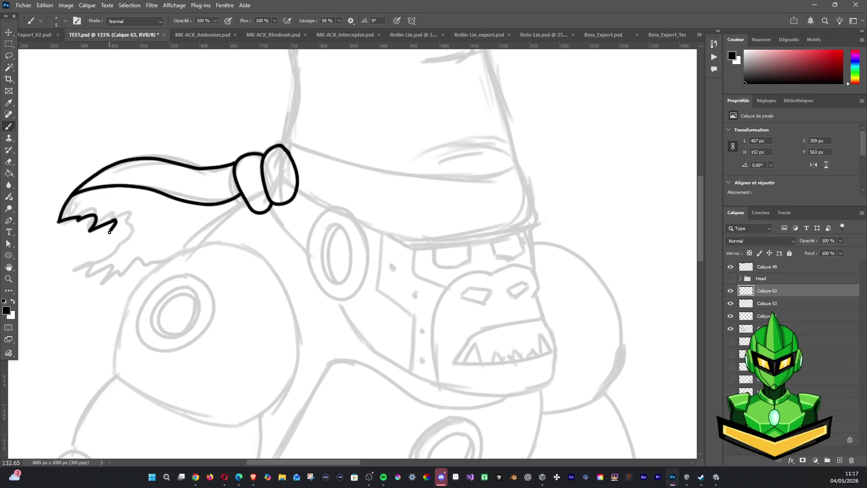
pyautogui.moveTo(126, 231); pyautogui.dragTo(71, 271)
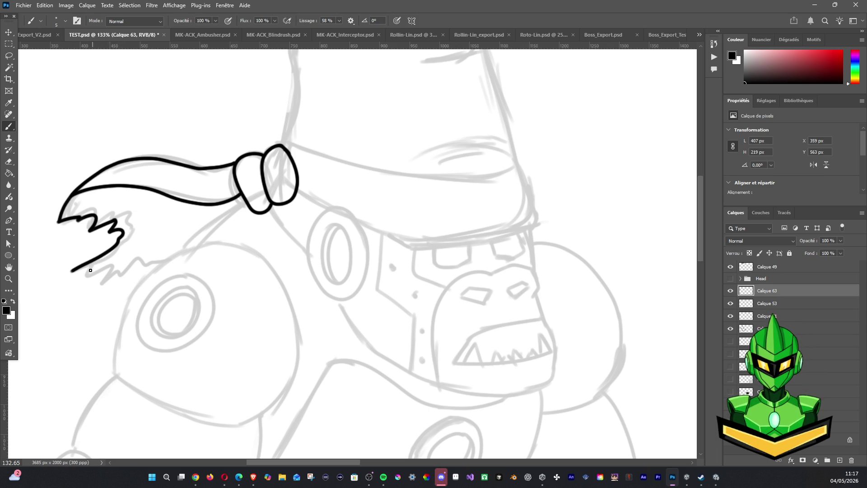
pyautogui.moveTo(73, 271)
pyautogui.mouseDown()
pyautogui.moveTo(100, 273)
pyautogui.moveTo(88, 290)
pyautogui.moveTo(112, 279)
pyautogui.moveTo(114, 289)
pyautogui.mouseUp()
pyautogui.hotkey('ctrl', 'z')
pyautogui.moveTo(87, 283); pyautogui.dragTo(132, 280)
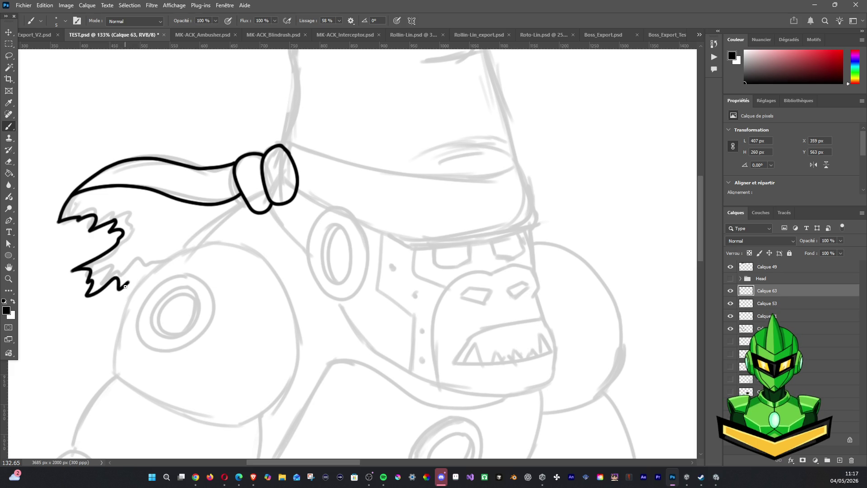
pyautogui.moveTo(131, 280)
pyautogui.mouseDown()
pyautogui.moveTo(130, 295)
pyautogui.moveTo(141, 280)
pyautogui.moveTo(133, 296)
pyautogui.moveTo(147, 273)
pyautogui.moveTo(250, 195)
pyautogui.mouseUp()
pyautogui.hotkey('ctrl', 'z')
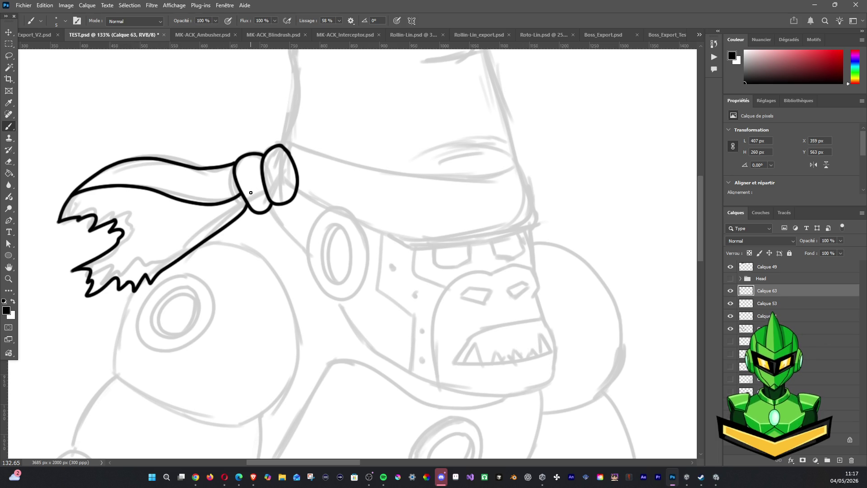
pyautogui.scroll(-3, 250, 193)
pyautogui.scroll(-3, 284, 183)
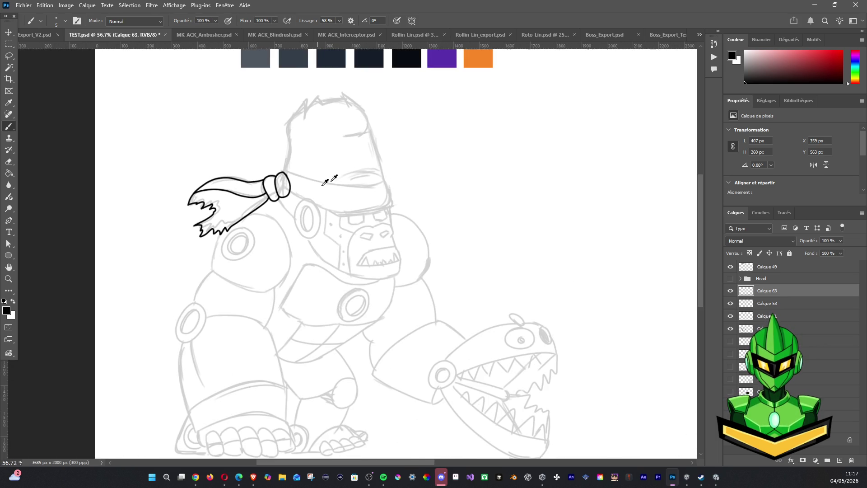
pyautogui.scroll(-2, 315, 172)
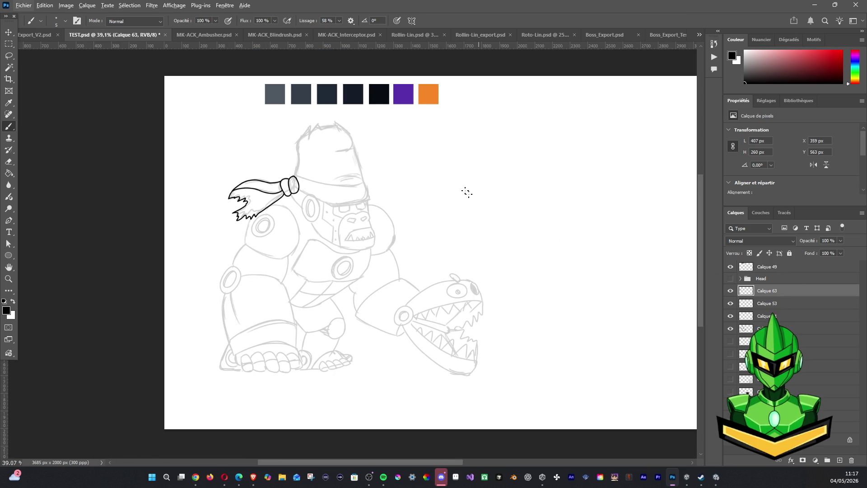
# Magic Wand the bandana tail and fill it flat purple on a new layer, then deselect
pyautogui.press('w')
pyautogui.click(251, 193)
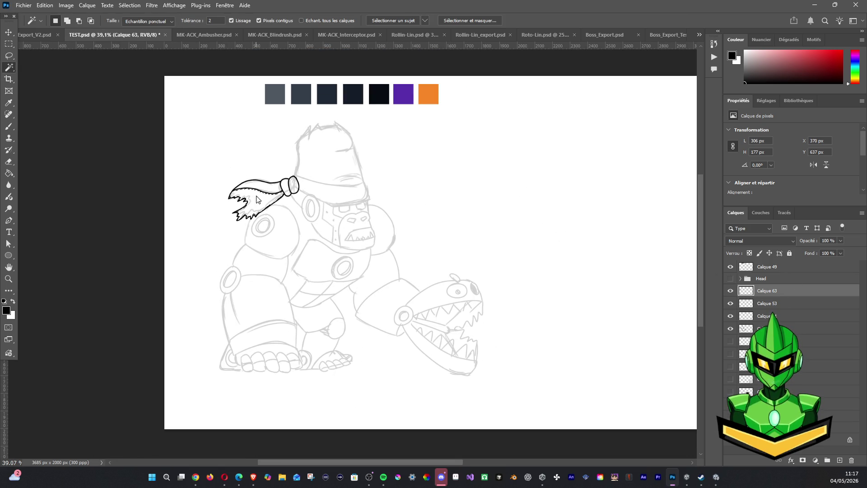
pyautogui.keyDown('shift'); pyautogui.click(268, 188); pyautogui.keyUp('shift')
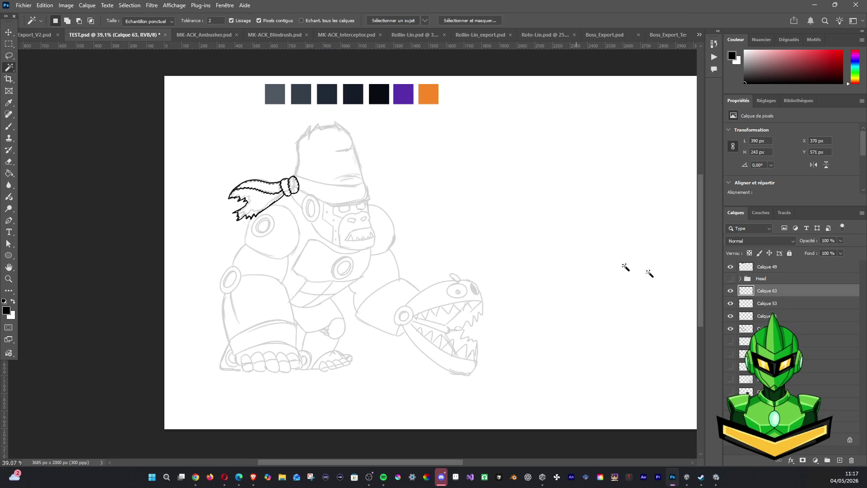
pyautogui.click(841, 460)
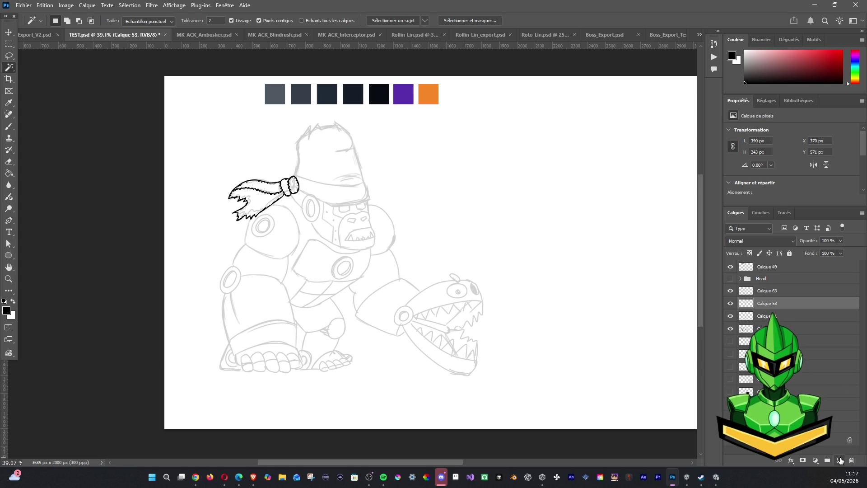
pyautogui.click(9, 126)
pyautogui.keyDown('alt'); pyautogui.click(404, 93); pyautogui.keyUp('alt')
pyautogui.hotkey('alt', 'BackSpace')
pyautogui.hotkey('ctrl', 'd')
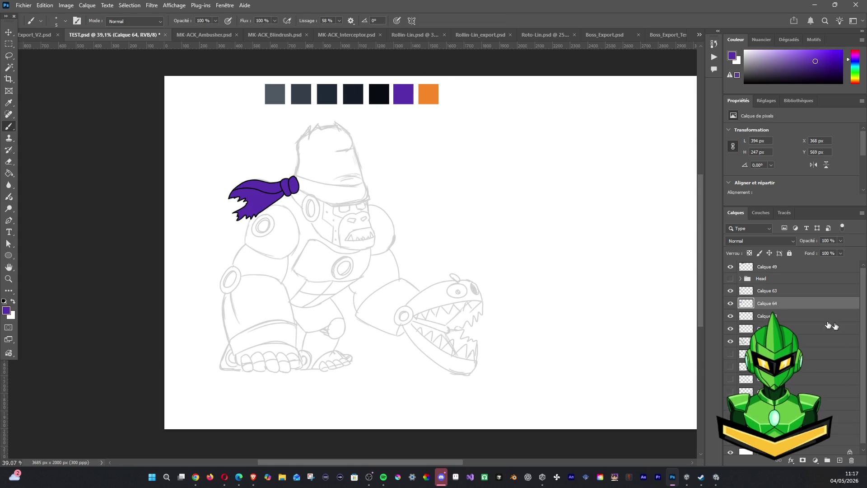
# Group the purple fill with its ink layer (Ctrl+G) and hide the new group
pyautogui.click(730, 303)
pyautogui.click(731, 304)
pyautogui.keyDown('ctrl'); pyautogui.click(745, 291); pyautogui.keyUp('ctrl')
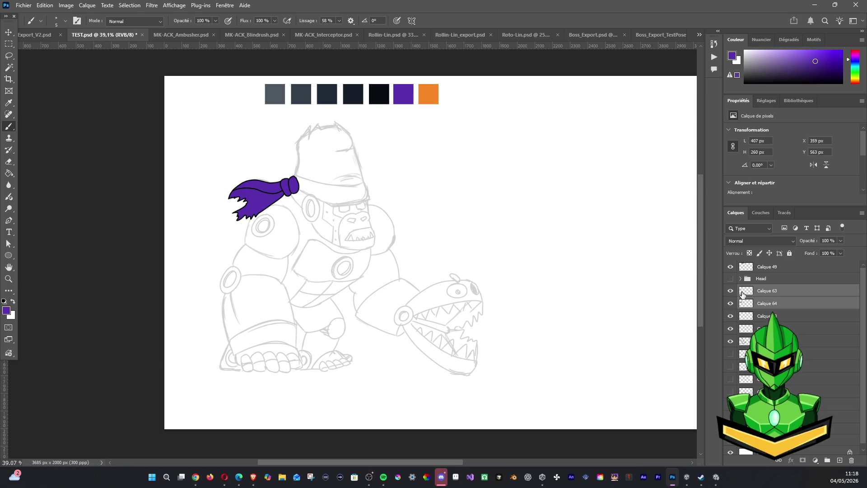
pyautogui.hotkey('ctrl', 'g')
pyautogui.click(730, 289)
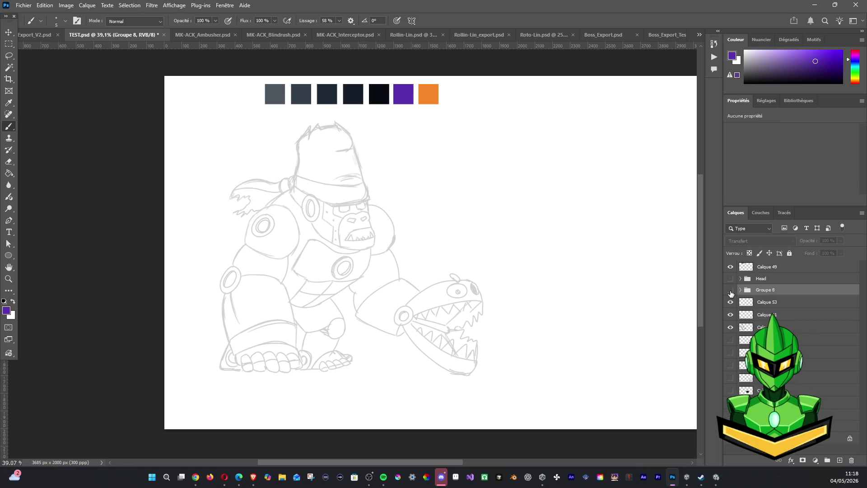
pyautogui.click(731, 289)
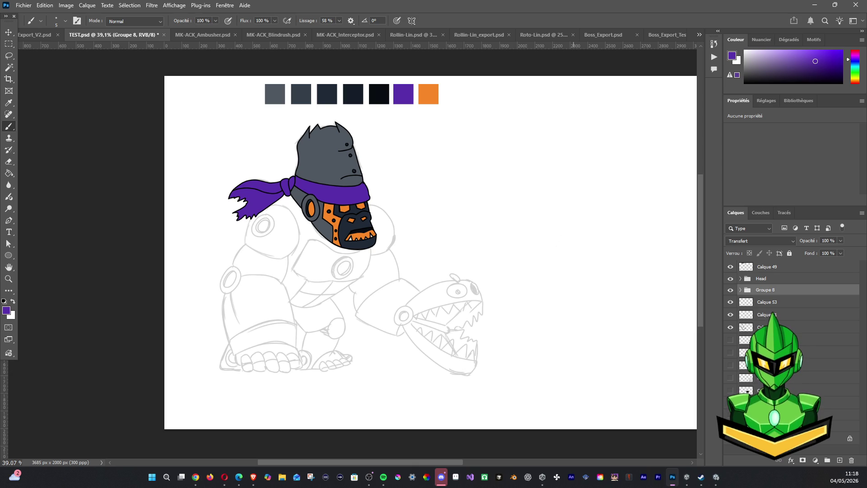
# Dismiss the group brush error, add a new empty layer above Head from Calque 49, undo a test curve
pyautogui.click(453, 182)
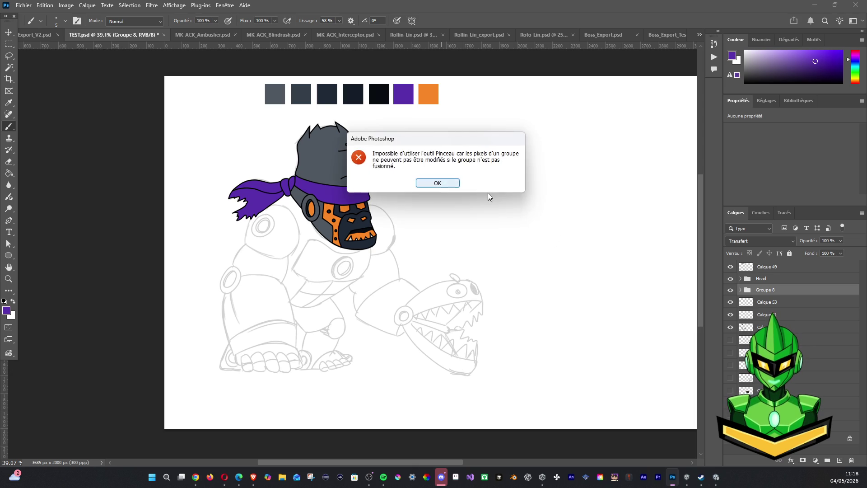
pyautogui.click(438, 184)
pyautogui.click(767, 266)
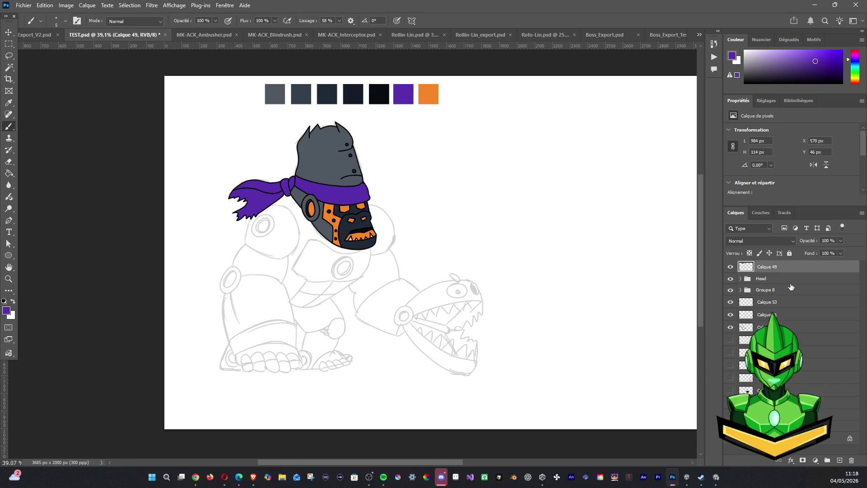
pyautogui.click(840, 461)
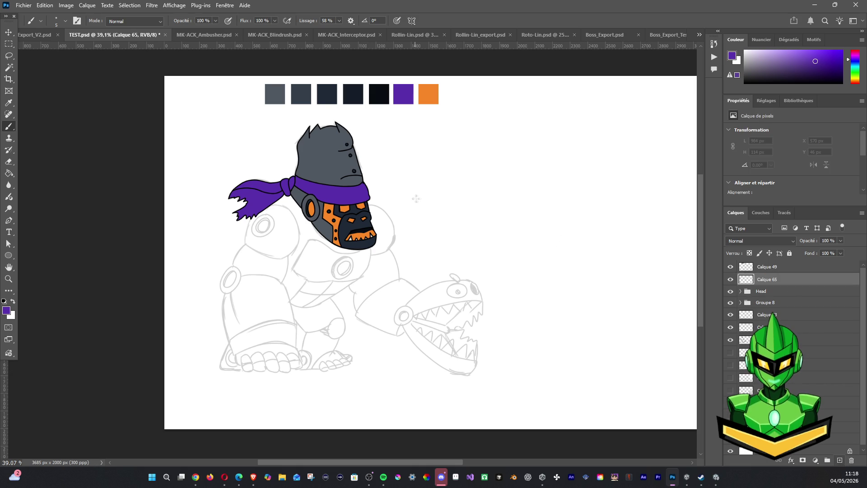
pyautogui.moveTo(419, 199)
pyautogui.mouseDown()
pyautogui.moveTo(458, 178)
pyautogui.moveTo(529, 164)
pyautogui.mouseUp()
pyautogui.hotkey('ctrl', 'z')
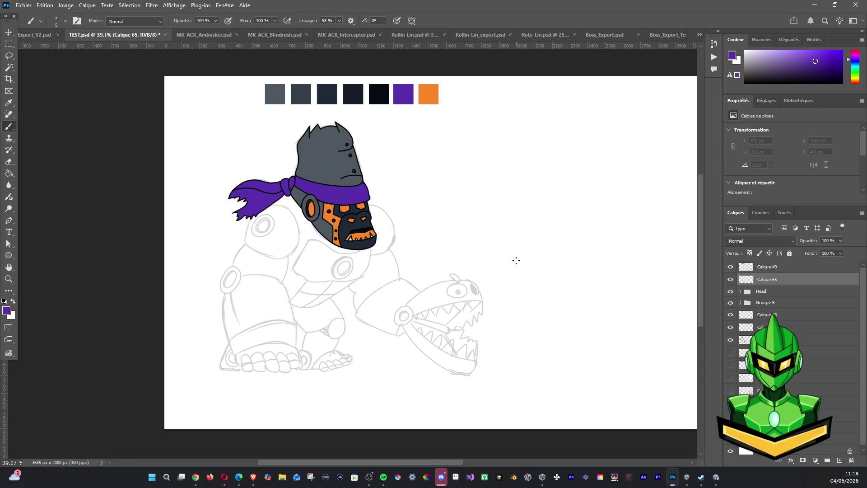
# Turn stroke smoothing down to 0% and doodle purple practice arcs and circles, undoing them all
pyautogui.click(339, 21)
pyautogui.moveTo(339, 31); pyautogui.dragTo(285, 44)
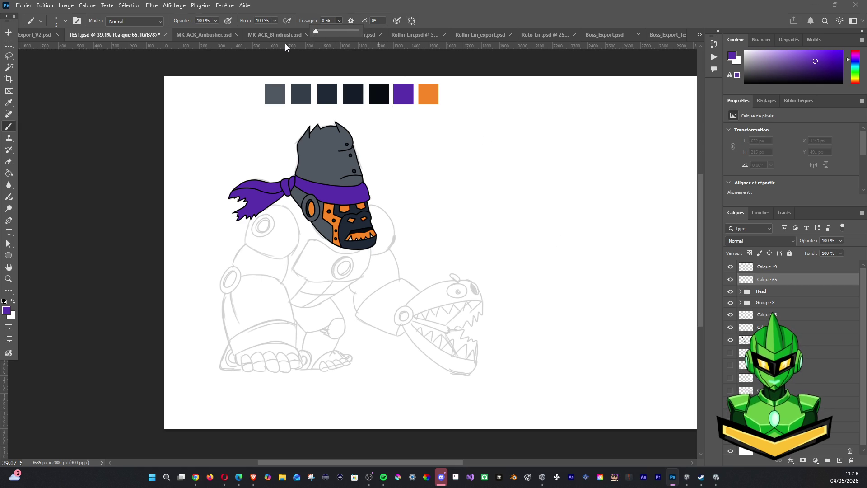
pyautogui.moveTo(460, 211); pyautogui.dragTo(543, 197)
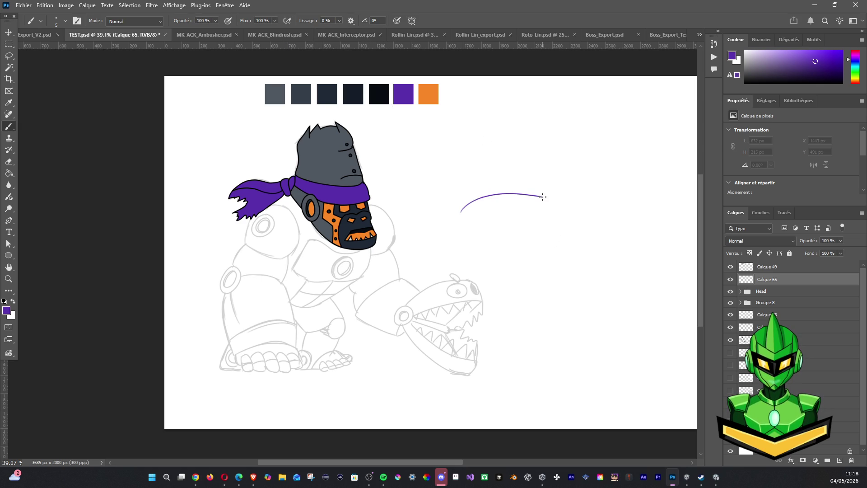
pyautogui.moveTo(468, 220); pyautogui.dragTo(531, 208)
pyautogui.moveTo(455, 165); pyautogui.dragTo(546, 159)
pyautogui.hotkey('ctrl', 'z')
pyautogui.hotkey('ctrl', 'z')
pyautogui.hotkey('ctrl', 'z')
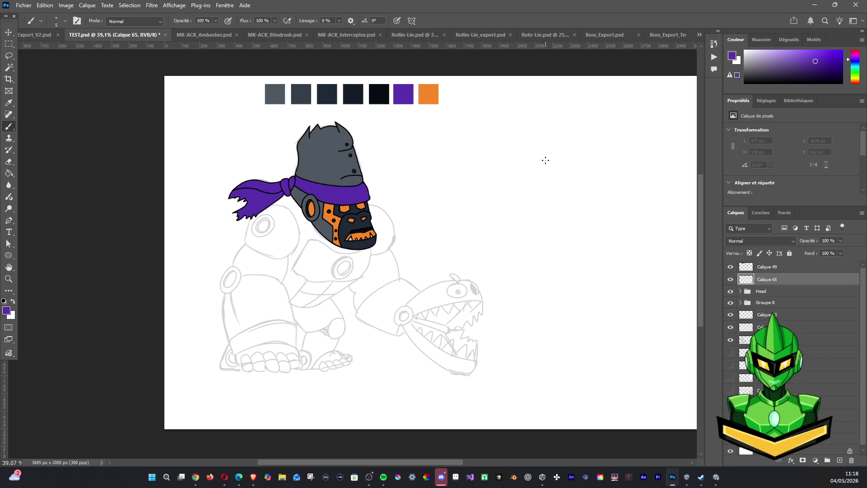
pyautogui.moveTo(508, 203); pyautogui.dragTo(508, 201)
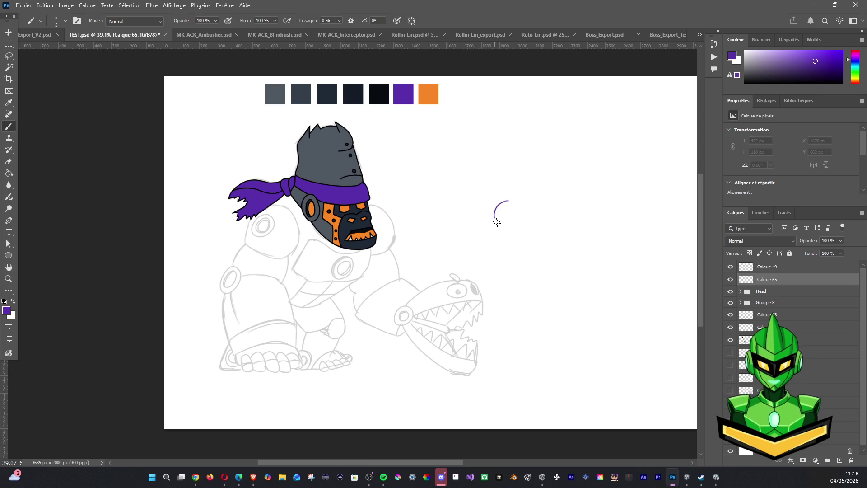
pyautogui.hotkey('ctrl', 'z')
pyautogui.moveTo(520, 201)
pyautogui.mouseDown()
pyautogui.moveTo(530, 205)
pyautogui.moveTo(527, 224)
pyautogui.moveTo(561, 196)
pyautogui.moveTo(520, 218)
pyautogui.moveTo(532, 207)
pyautogui.moveTo(523, 229)
pyautogui.moveTo(535, 219)
pyautogui.moveTo(524, 230)
pyautogui.mouseUp()
pyautogui.hotkey('ctrl', 'z')
pyautogui.hotkey('ctrl', 'z')
pyautogui.hotkey('ctrl', 'z')
pyautogui.hotkey('ctrl', 'z')
pyautogui.hotkey('ctrl', 'z')
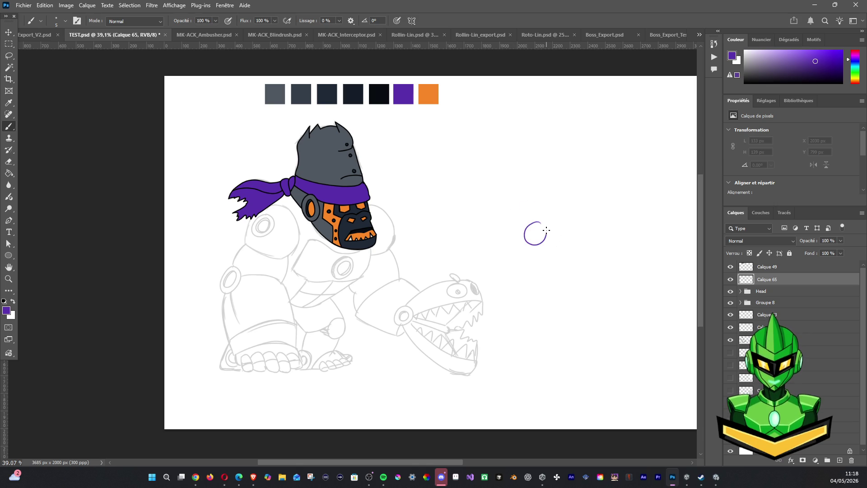
pyautogui.hotkey('ctrl', 'z')
# Readjust smoothing and draw more trial arcs, circles and a freehand stroke, undoing each
pyautogui.click(339, 20)
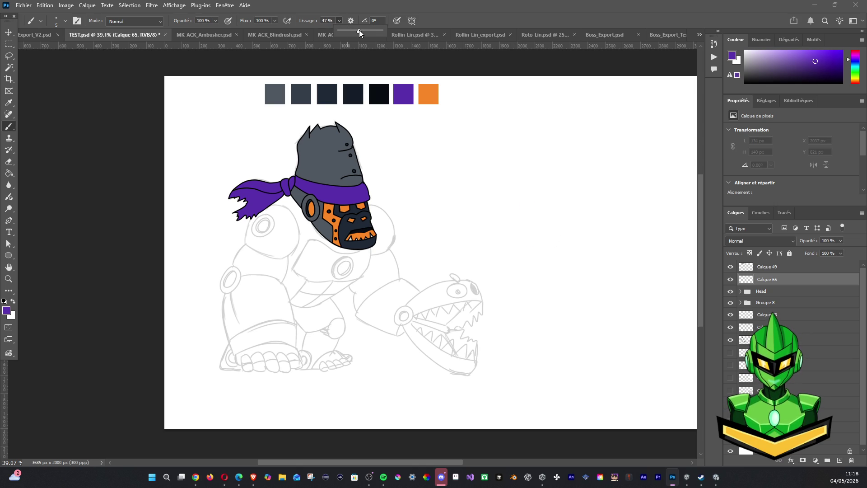
pyautogui.press('Return')
pyautogui.moveTo(540, 203)
pyautogui.mouseDown()
pyautogui.moveTo(524, 206)
pyautogui.moveTo(539, 209)
pyautogui.moveTo(535, 236)
pyautogui.moveTo(545, 223)
pyautogui.moveTo(550, 234)
pyautogui.mouseUp()
pyautogui.hotkey('ctrl', 'z')
pyautogui.hotkey('ctrl', 'z')
pyautogui.hotkey('ctrl', 'z')
pyautogui.hotkey('ctrl', 'z')
pyautogui.hotkey('ctrl', 'z')
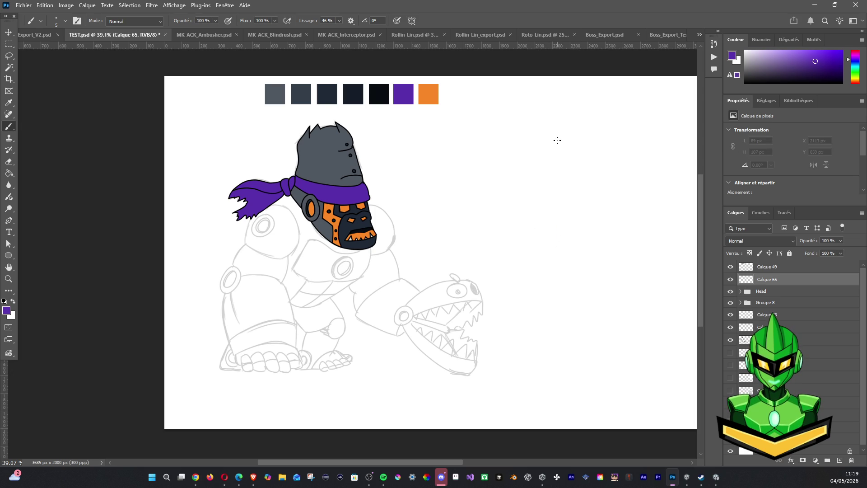
pyautogui.moveTo(469, 189); pyautogui.dragTo(522, 223)
pyautogui.hotkey('ctrl', 'z')
pyautogui.moveTo(464, 230)
pyautogui.mouseDown()
pyautogui.moveTo(533, 244)
pyautogui.moveTo(529, 237)
pyautogui.mouseUp()
pyautogui.hotkey('ctrl', 'z')
pyautogui.hotkey('ctrl', 'z')
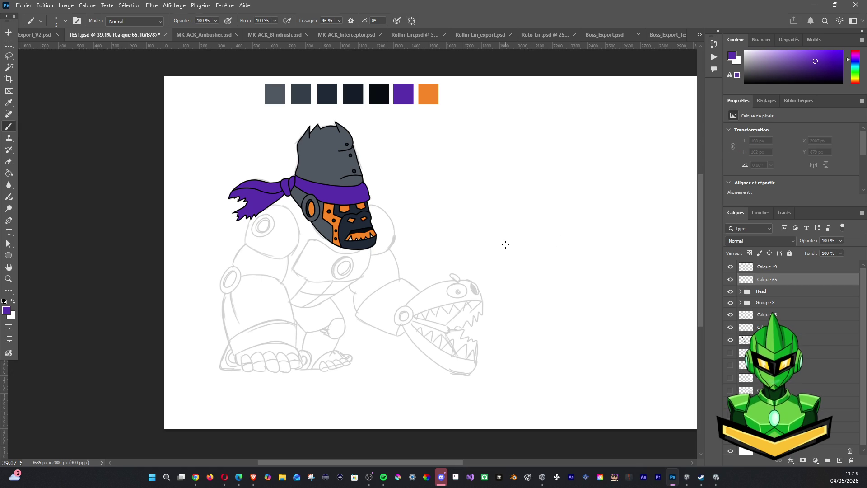
pyautogui.moveTo(483, 234); pyautogui.dragTo(484, 243)
pyautogui.hotkey('ctrl', 'z')
pyautogui.moveTo(500, 213)
pyautogui.mouseDown()
pyautogui.moveTo(499, 223)
pyautogui.moveTo(570, 217)
pyautogui.mouseUp()
pyautogui.moveTo(490, 254)
pyautogui.mouseDown()
pyautogui.moveTo(579, 251)
pyautogui.moveTo(564, 231)
pyautogui.moveTo(542, 229)
pyautogui.moveTo(537, 204)
pyautogui.moveTo(542, 241)
pyautogui.moveTo(568, 244)
pyautogui.moveTo(536, 237)
pyautogui.moveTo(533, 200)
pyautogui.mouseUp()
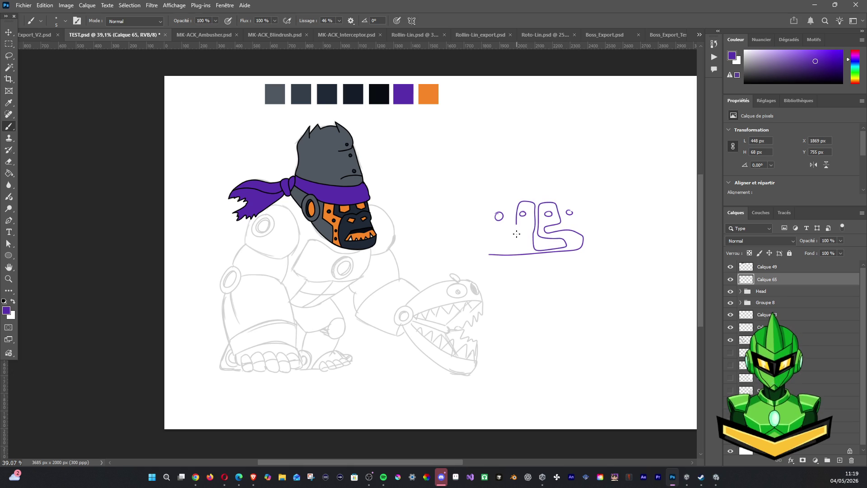
pyautogui.hotkey('ctrl', 'z')
pyautogui.hotkey('ctrl', 'z')
pyautogui.hotkey('ctrl', 'z')
pyautogui.hotkey('ctrl', 'z')
pyautogui.hotkey('ctrl', 'z')
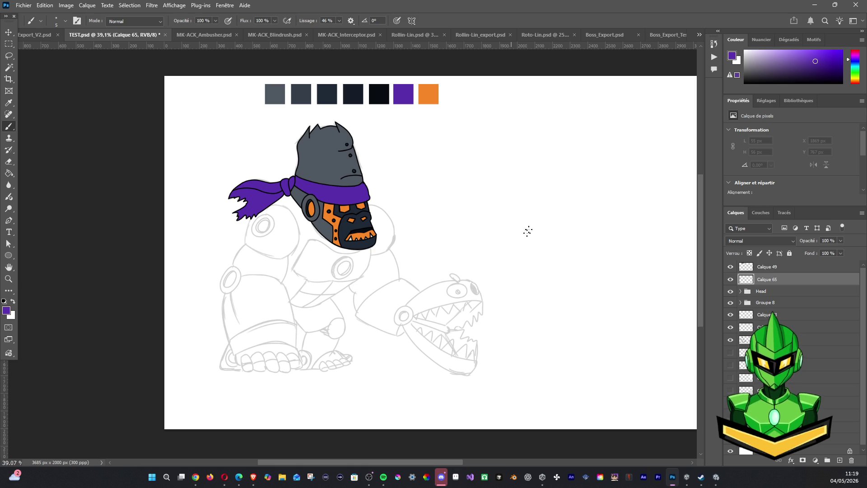
# Delete the empty Calque 65 layer and switch to the MK-ACK_Ambusher.psd reference document
pyautogui.keyDown('shift'); pyautogui.click(768, 267); pyautogui.keyUp('shift')
pyautogui.click(730, 267)
pyautogui.click(731, 267)
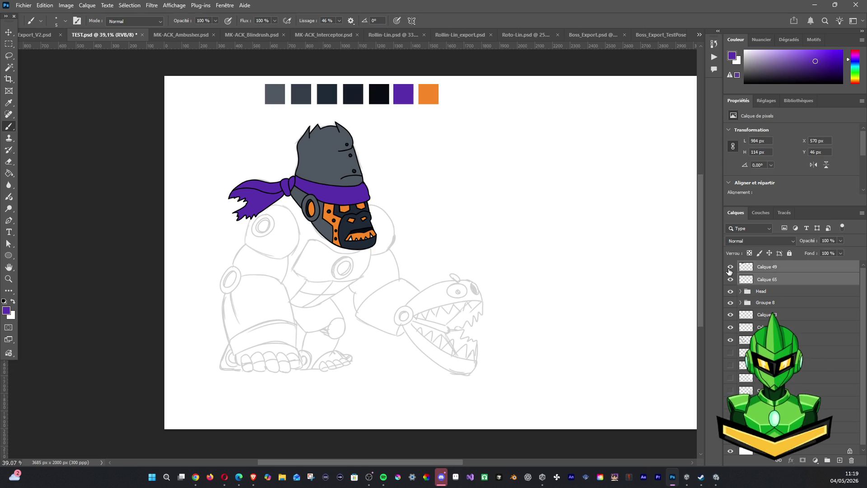
pyautogui.click(760, 291)
pyautogui.click(758, 279)
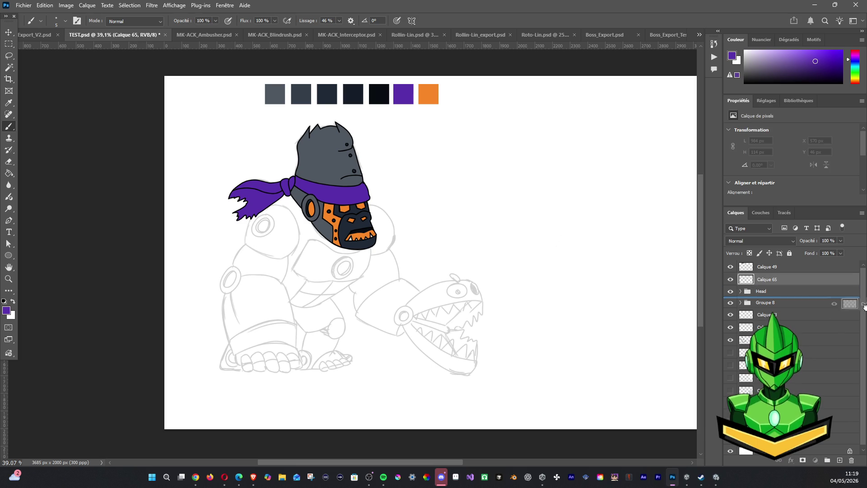
pyautogui.click(852, 448)
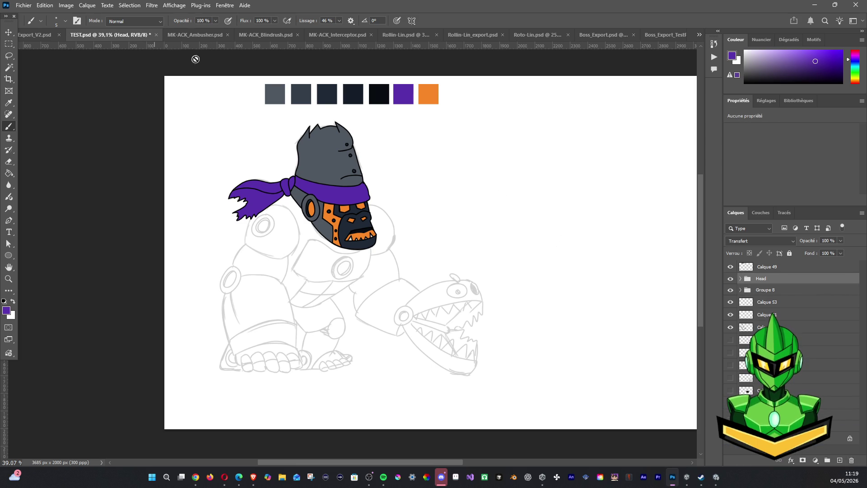
pyautogui.click(200, 35)
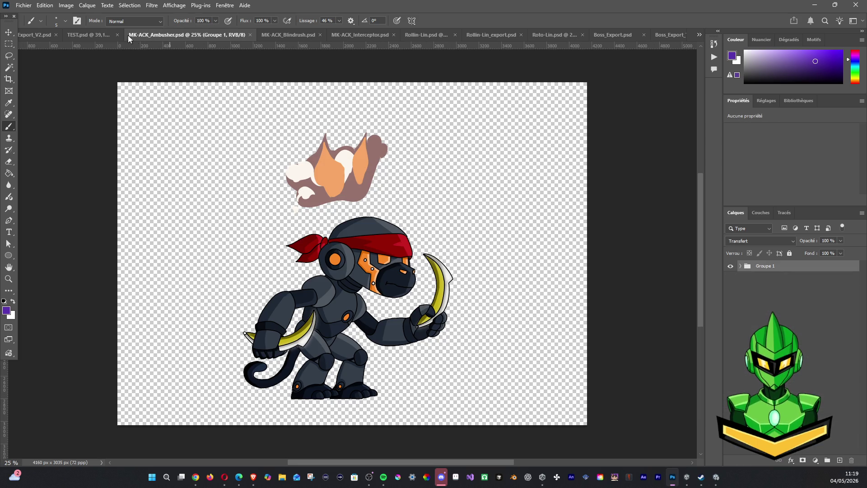
# Back in TEST.psd, rename Groupe 8 to Knot and select Calque 63 inside it
pyautogui.click(740, 266)
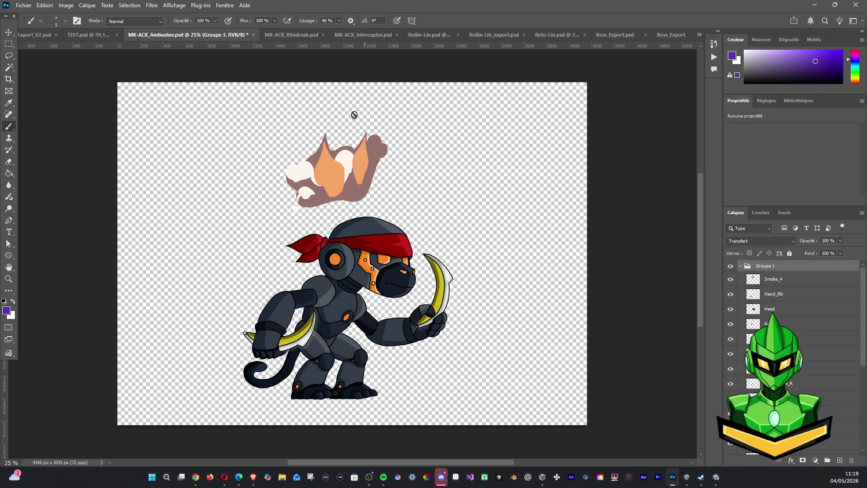
pyautogui.click(94, 35)
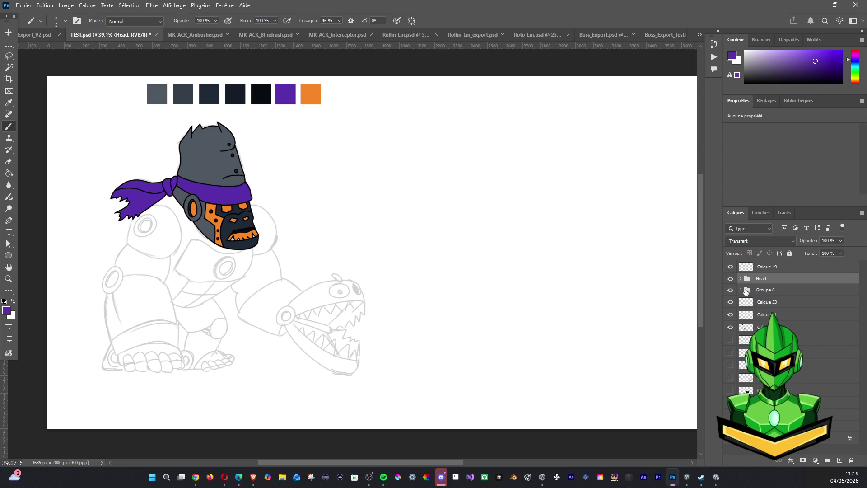
pyautogui.doubleClick(766, 290)
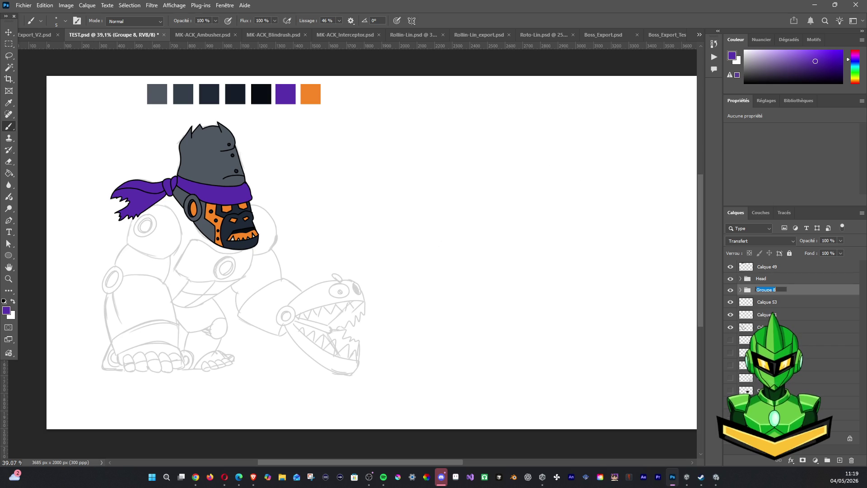
pyautogui.press('Return')
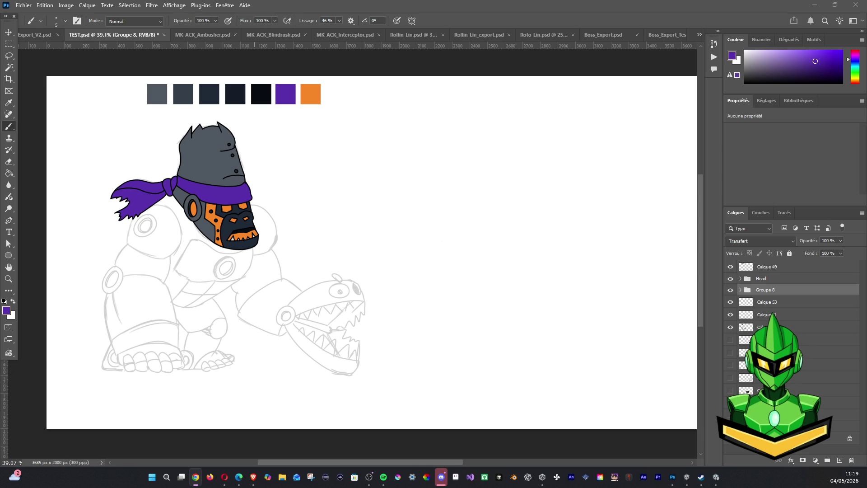
pyautogui.doubleClick(764, 289)
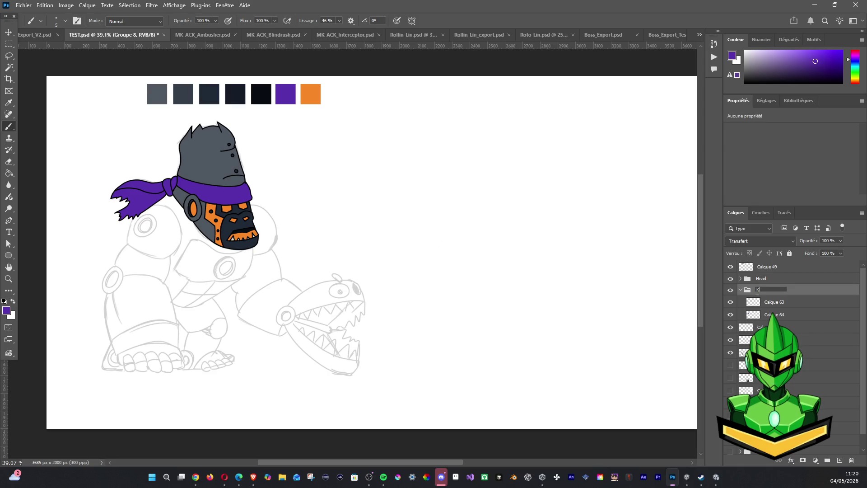
pyautogui.write('Knot')
pyautogui.press('Return')
pyautogui.click(807, 302)
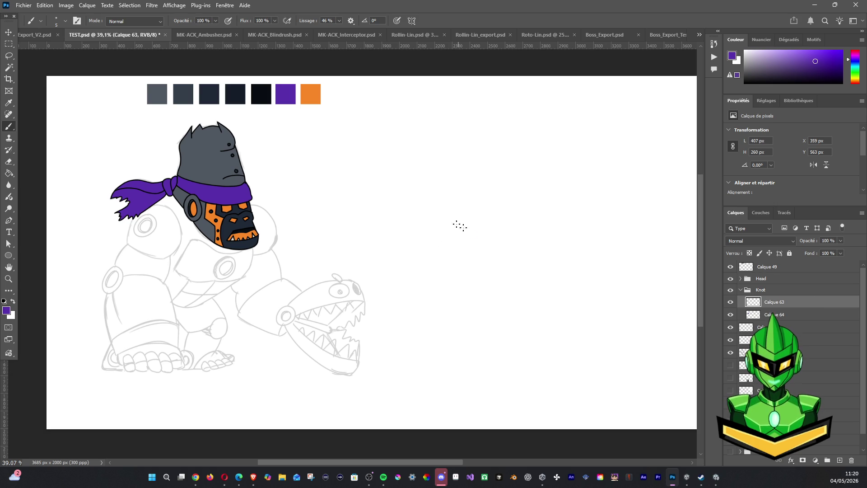
# Draw and undo trial strokes on the canvas, then hide the bandana outline layer Calque 63
pyautogui.moveTo(442, 218); pyautogui.dragTo(642, 210)
pyautogui.moveTo(479, 266); pyautogui.dragTo(603, 233)
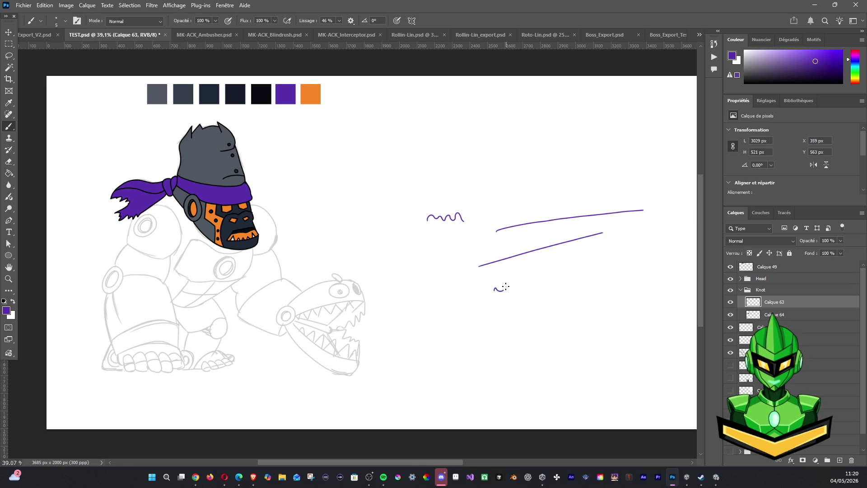
pyautogui.moveTo(490, 289); pyautogui.dragTo(502, 295)
pyautogui.hotkey('ctrl', 'z')
pyautogui.hotkey('ctrl', 'z')
pyautogui.hotkey('ctrl', 'z')
pyautogui.hotkey('ctrl', 'z')
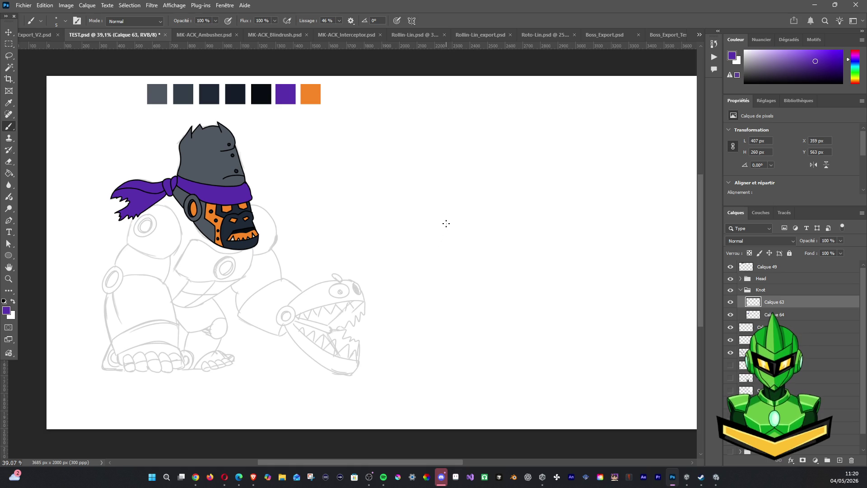
pyautogui.hotkey('ctrl', 'z')
pyautogui.moveTo(473, 242); pyautogui.dragTo(477, 252)
pyautogui.hotkey('ctrl', 'z')
pyautogui.click(730, 302)
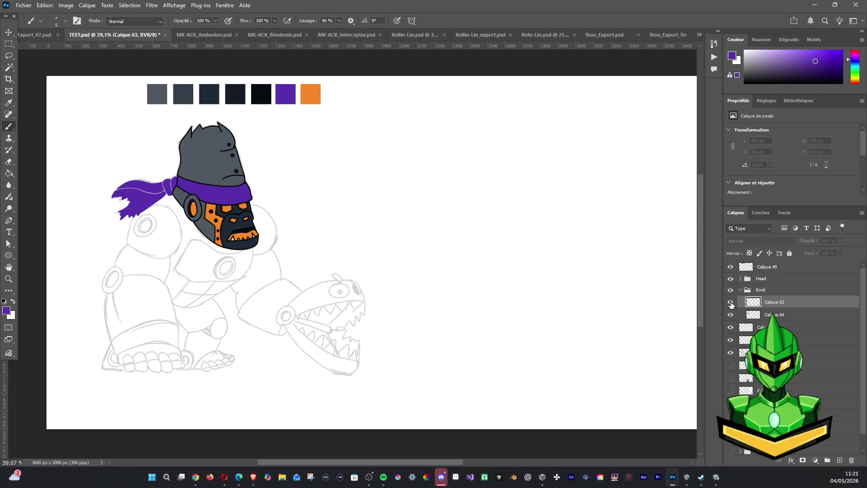
# Re-show the outline and Magic Wand select the inside of the bandana tail on Calque 63
pyautogui.click(731, 315)
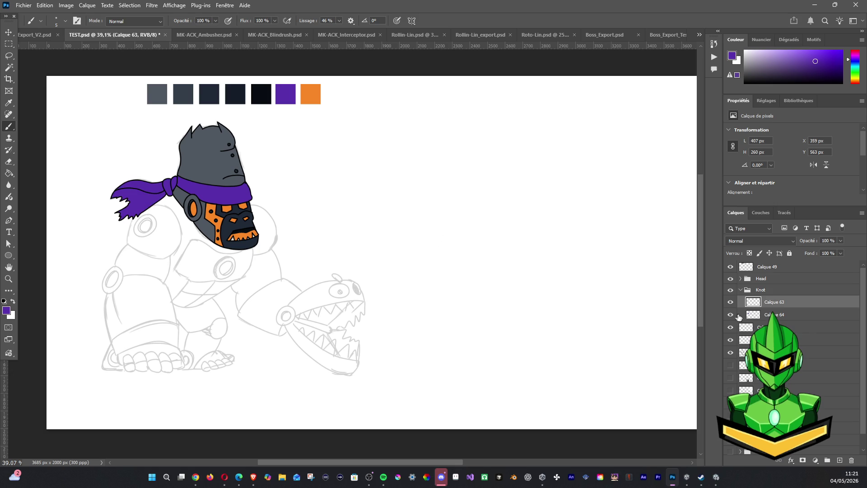
pyautogui.click(752, 315)
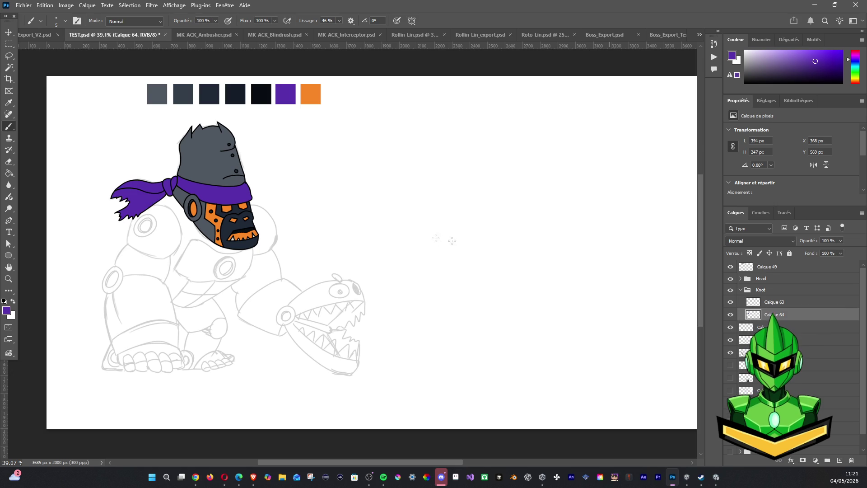
pyautogui.click(9, 69)
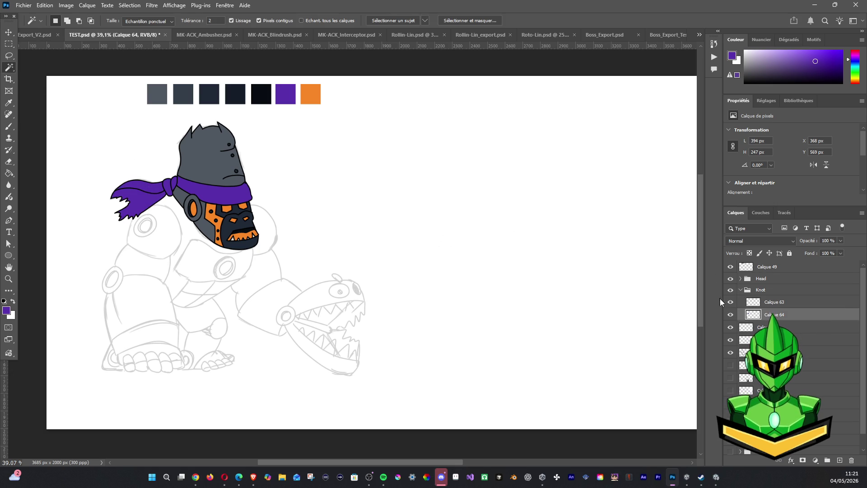
pyautogui.click(731, 314)
pyautogui.click(731, 314)
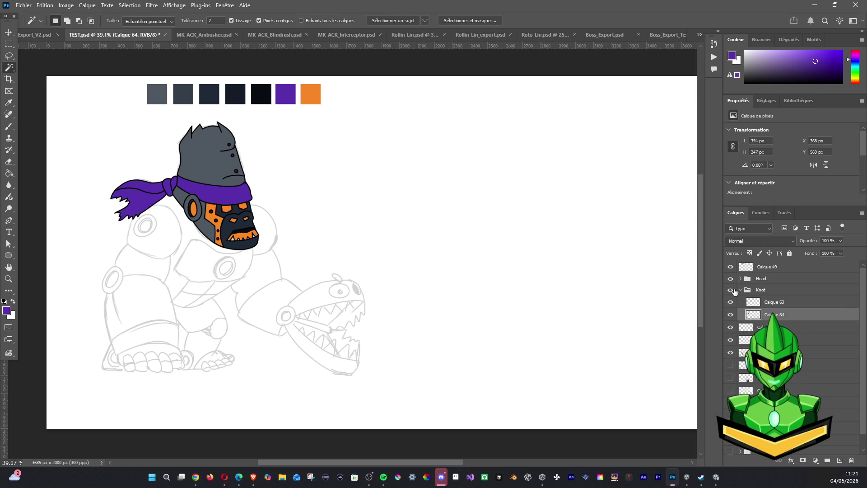
pyautogui.click(754, 302)
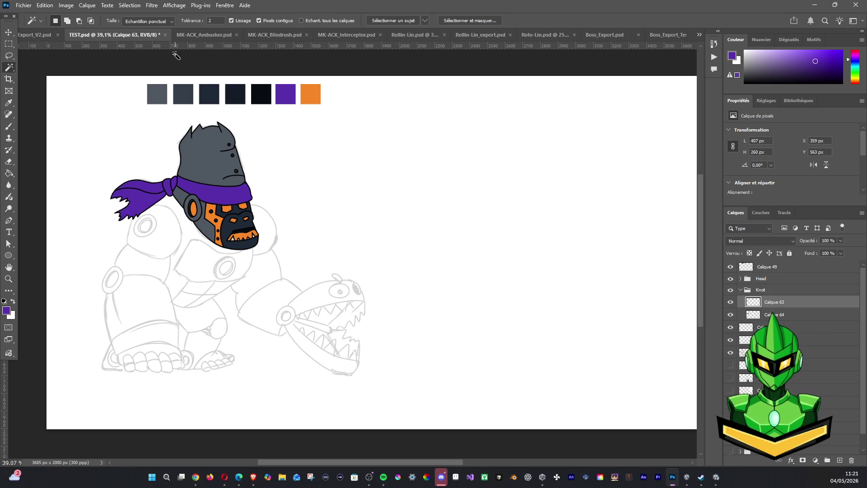
pyautogui.click(146, 196)
# Add a new layer above the bandana fill, pick the Brush and bring up the foreground colour picker
pyautogui.click(784, 315)
pyautogui.click(839, 462)
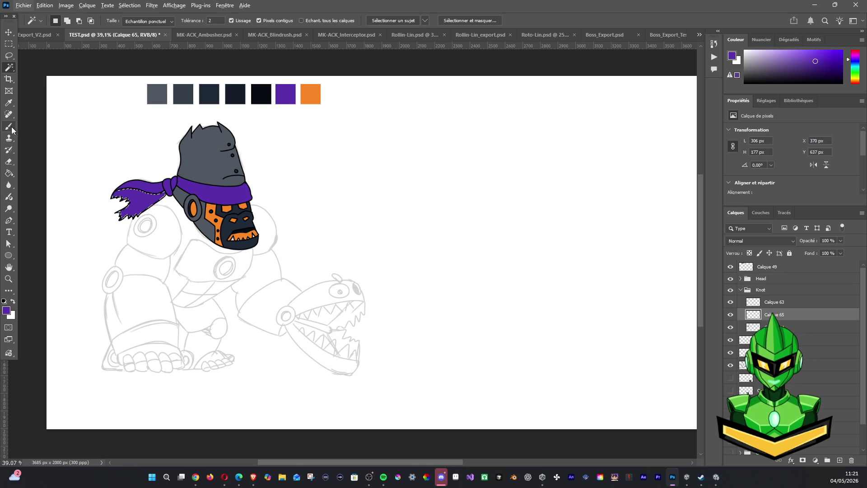
pyautogui.click(9, 126)
pyautogui.click(814, 65)
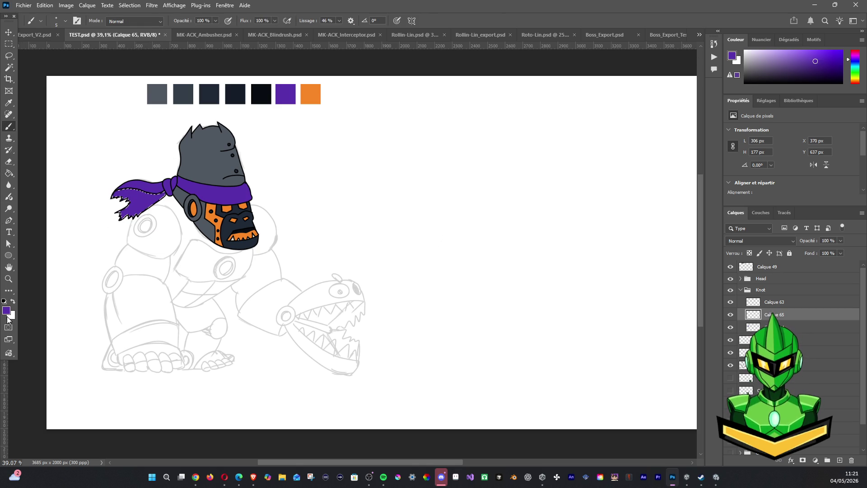
pyautogui.click(8, 311)
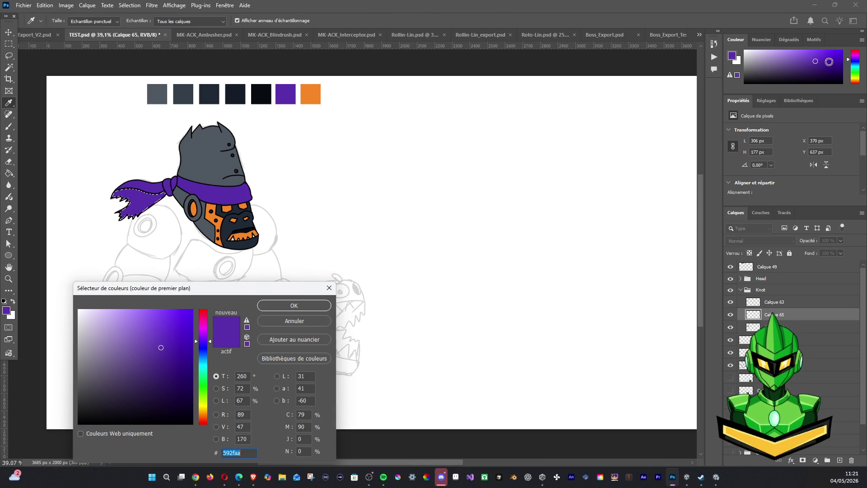
# Show the Color panel as a luminosity cube and confirm a darker muted purple as paint colour
pyautogui.click(863, 32)
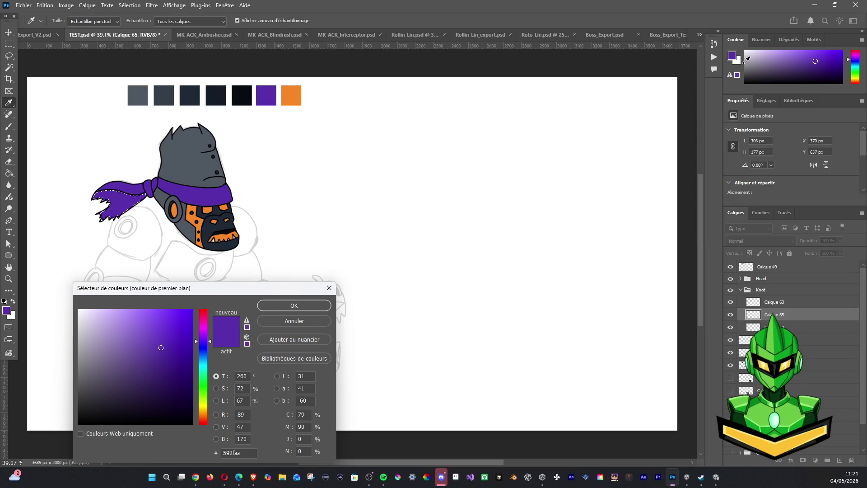
pyautogui.click(761, 39)
pyautogui.click(861, 40)
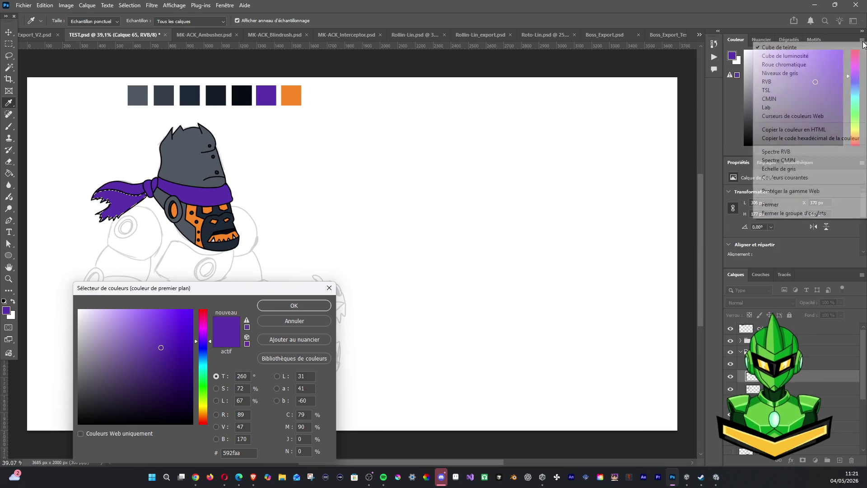
pyautogui.click(786, 56)
pyautogui.moveTo(816, 81)
pyautogui.mouseDown()
pyautogui.moveTo(824, 91)
pyautogui.moveTo(796, 95)
pyautogui.mouseUp()
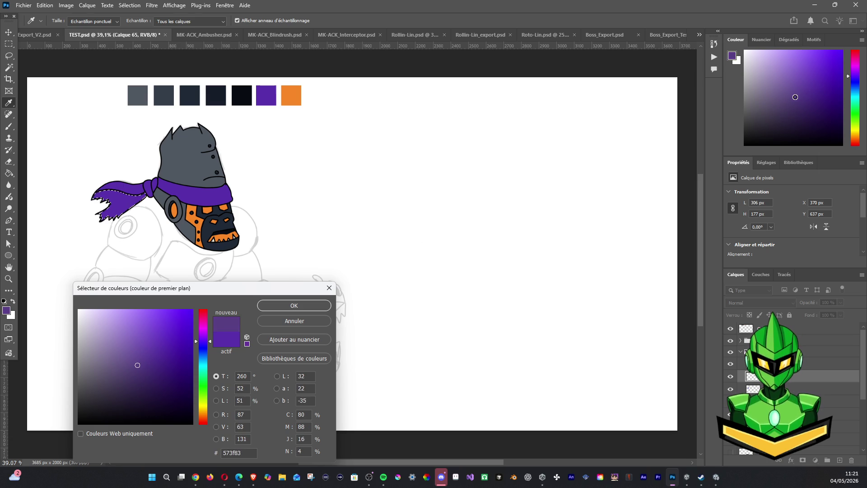
pyautogui.moveTo(796, 96); pyautogui.dragTo(805, 107)
pyautogui.click(294, 305)
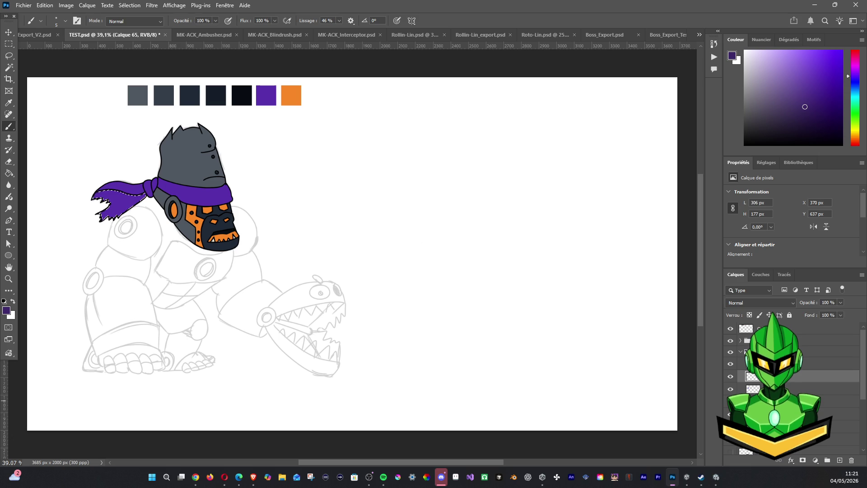
# Fill the selected tail with darker purple, deselect, and brush extra shading streaks near the knot
pyautogui.hotkey('alt', 'BackSpace')
pyautogui.hotkey('ctrl', 'd')
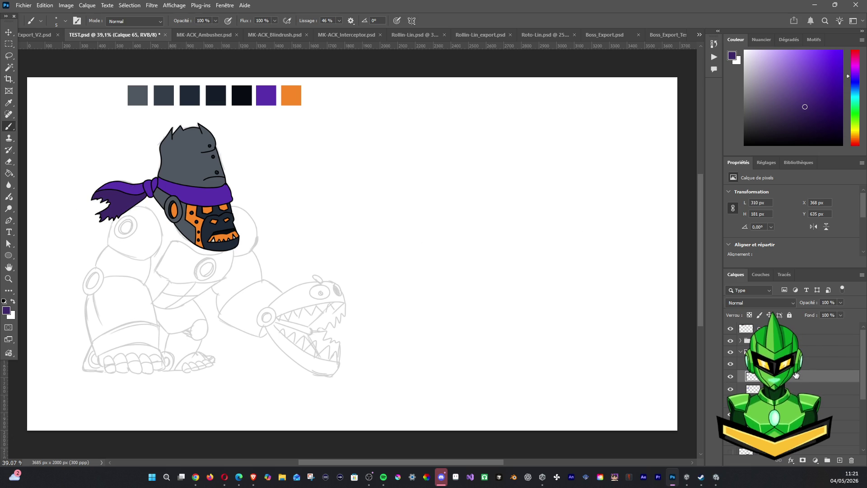
pyautogui.click(730, 387)
pyautogui.click(730, 386)
pyautogui.scroll(5, 170, 176)
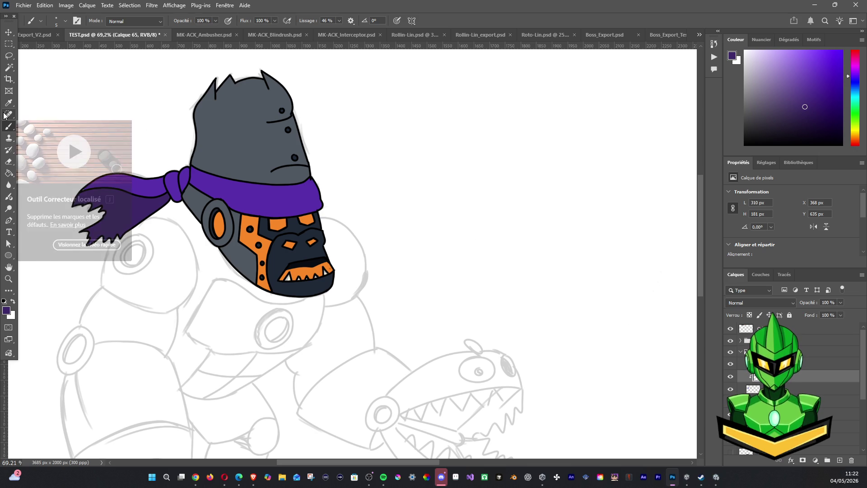
pyautogui.moveTo(83, 188); pyautogui.dragTo(94, 188)
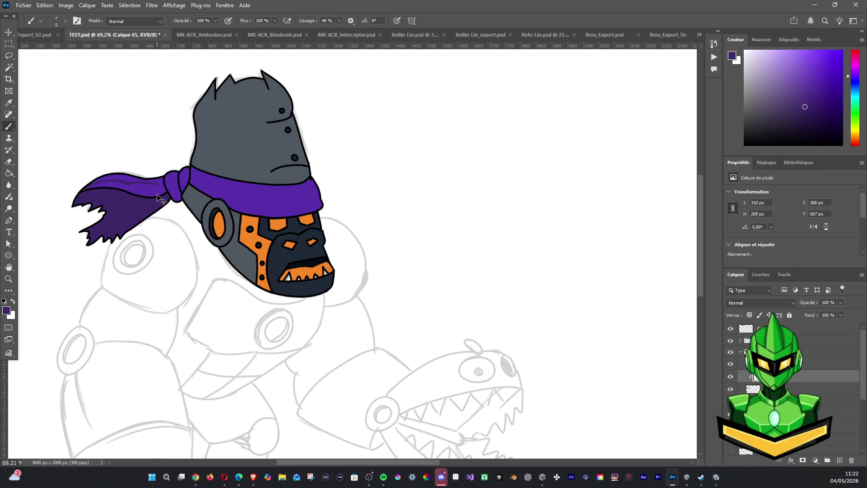
pyautogui.moveTo(130, 185); pyautogui.dragTo(162, 190)
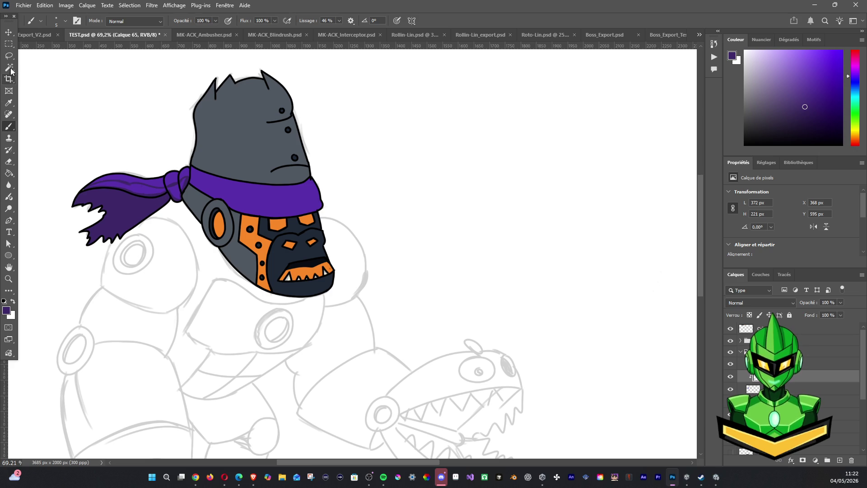
# Select the purple headband with the Magic Wand and switch to the empty layer Calque 66
pyautogui.click(8, 68)
pyautogui.click(141, 190)
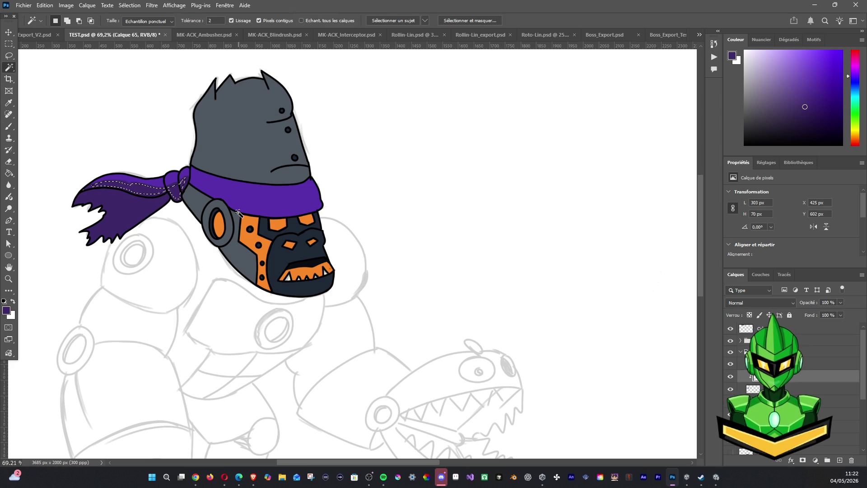
pyautogui.keyDown('shift'); pyautogui.click(245, 201); pyautogui.keyUp('shift')
pyautogui.scroll(-1, 246, 202)
pyautogui.scroll(-1, 245, 201)
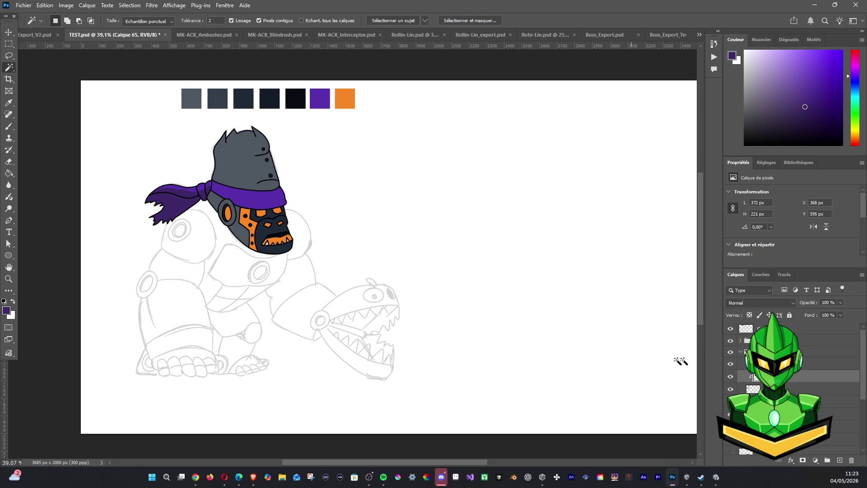
pyautogui.click(756, 390)
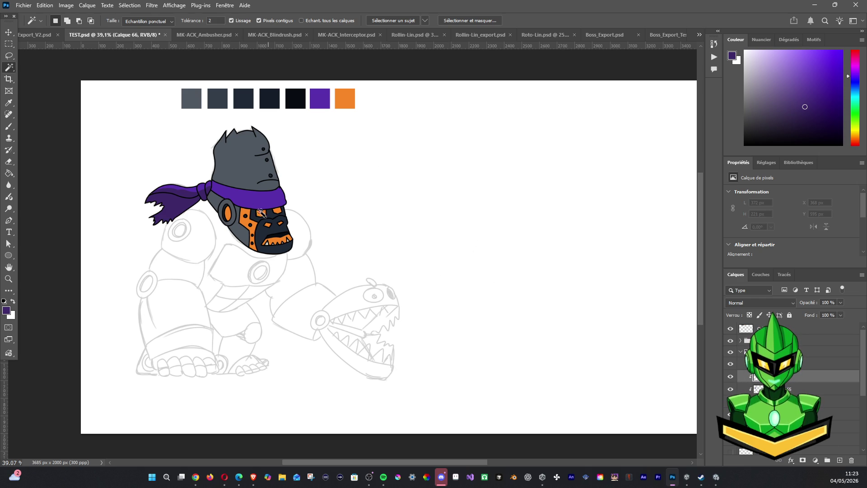
pyautogui.scroll(3, 217, 193)
# Choose a lighter purple highlight colour in the Color panel with the Brush active
pyautogui.click(9, 126)
pyautogui.click(9, 129)
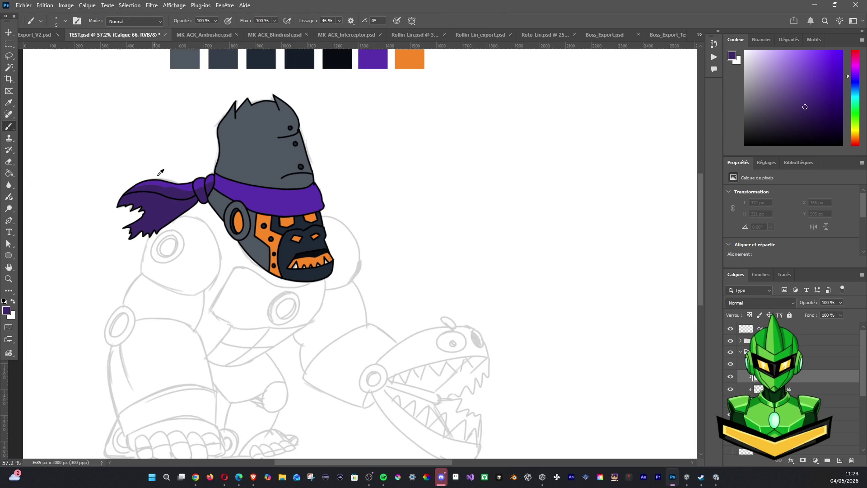
pyautogui.keyDown('alt'); pyautogui.click(180, 183); pyautogui.keyUp('alt')
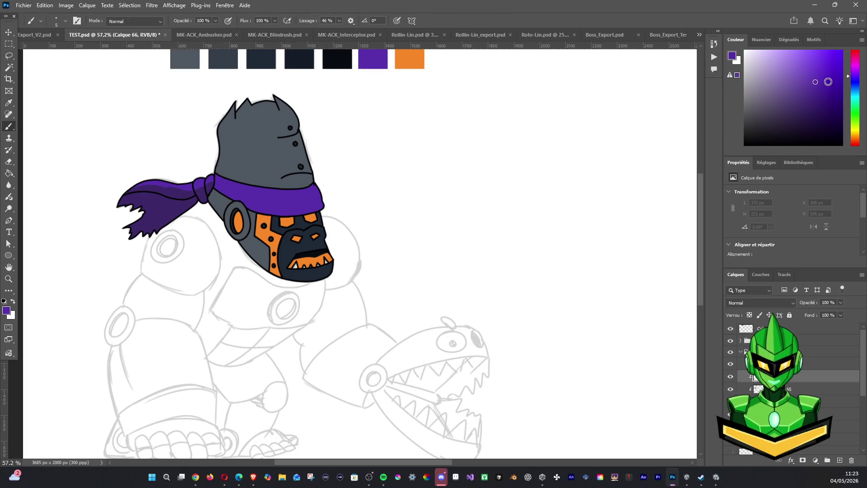
pyautogui.click(816, 64)
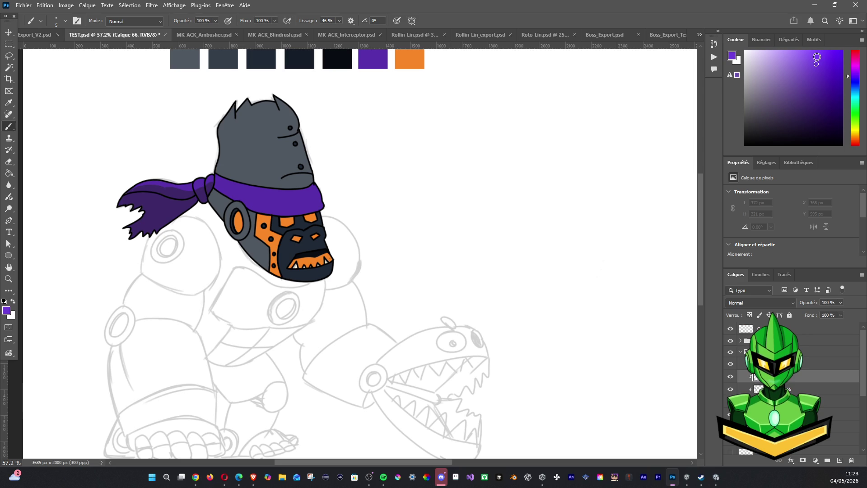
pyautogui.click(802, 61)
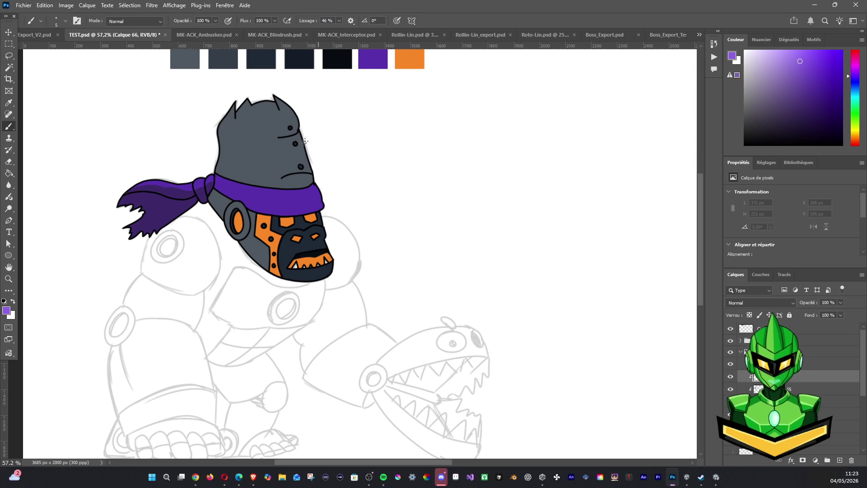
pyautogui.click(212, 179)
pyautogui.click(807, 68)
pyautogui.click(802, 63)
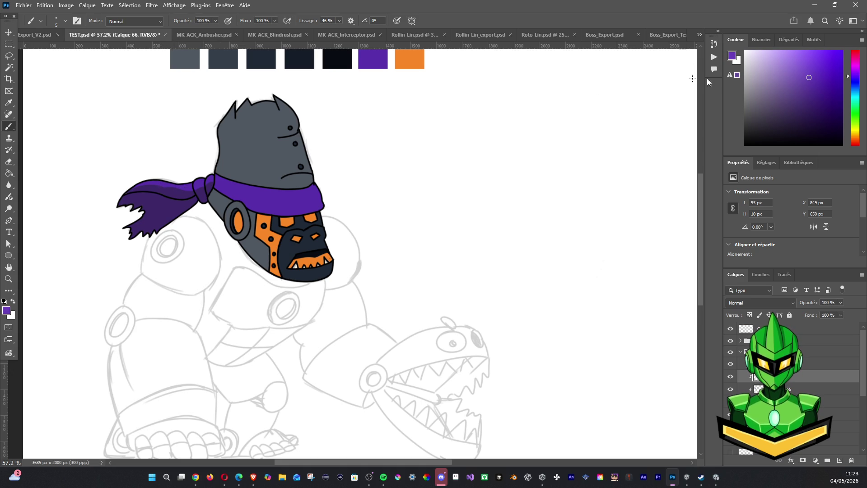
pyautogui.keyDown('alt'); pyautogui.click(176, 205); pyautogui.keyUp('alt')
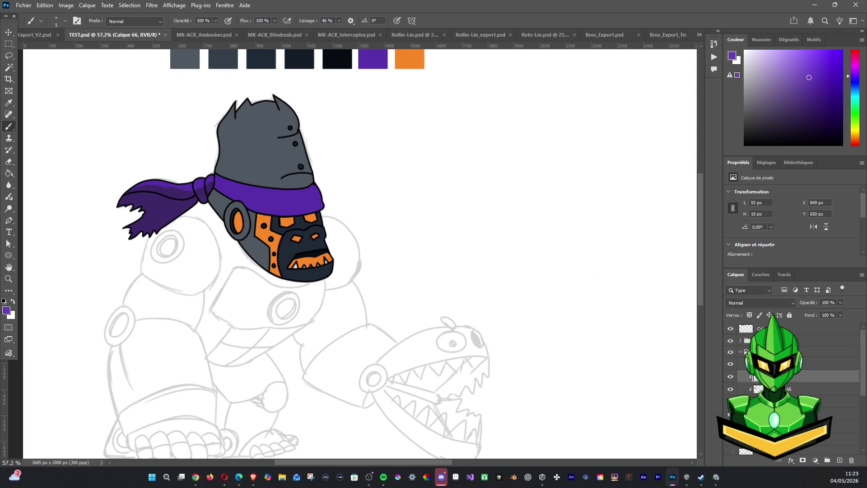
# Paint short lighter-purple highlight strokes along the top edge of the bandana
pyautogui.click(745, 364)
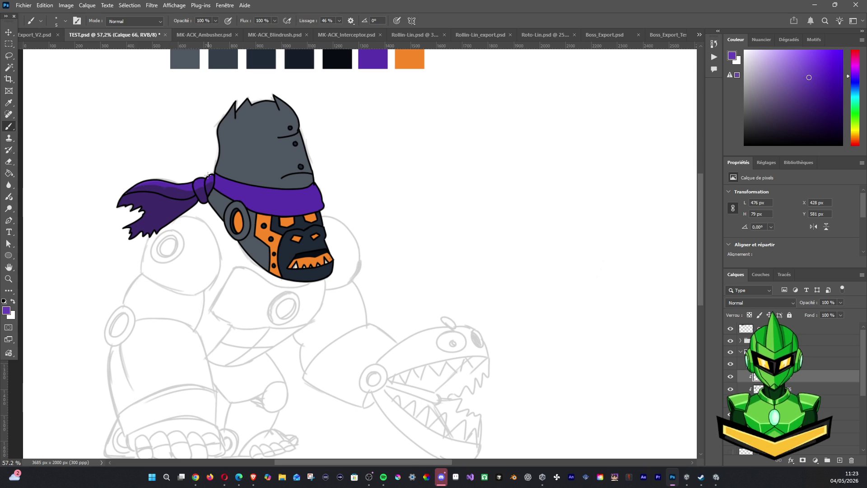
pyautogui.moveTo(198, 179)
pyautogui.mouseDown()
pyautogui.moveTo(216, 175)
pyautogui.moveTo(171, 185)
pyautogui.mouseUp()
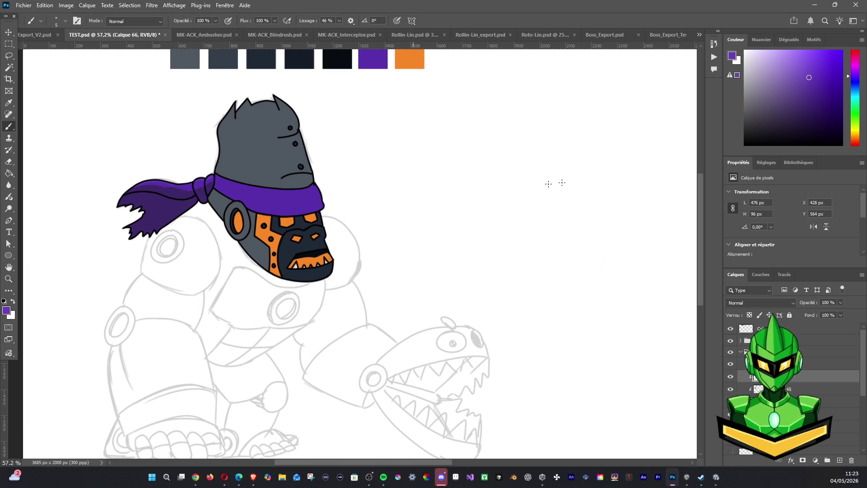
pyautogui.moveTo(216, 178); pyautogui.dragTo(224, 180)
pyautogui.click(741, 352)
pyautogui.click(742, 343)
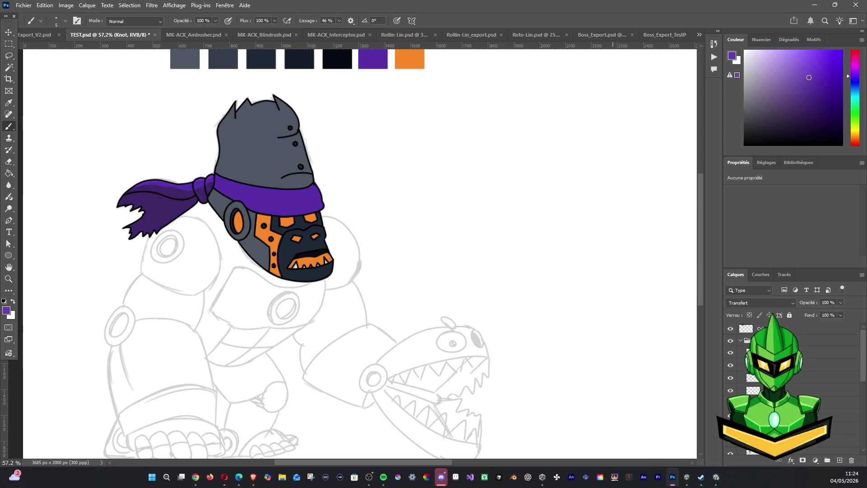
pyautogui.click(807, 353)
pyautogui.click(743, 341)
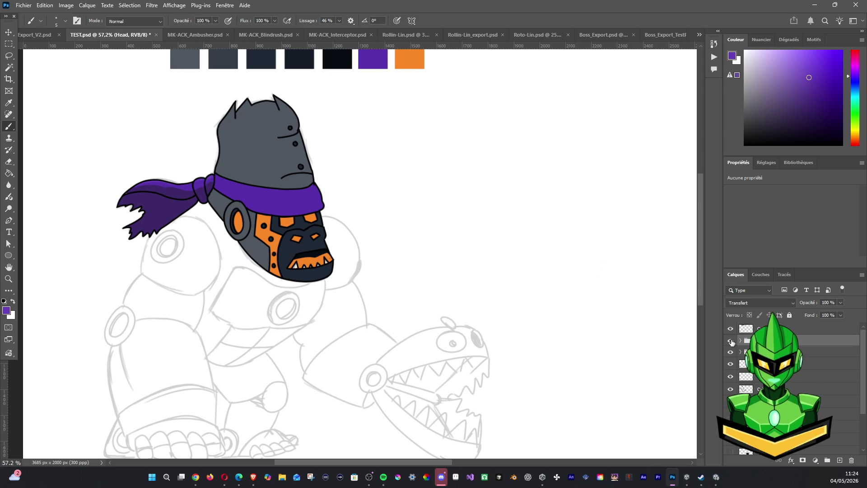
pyautogui.click(730, 353)
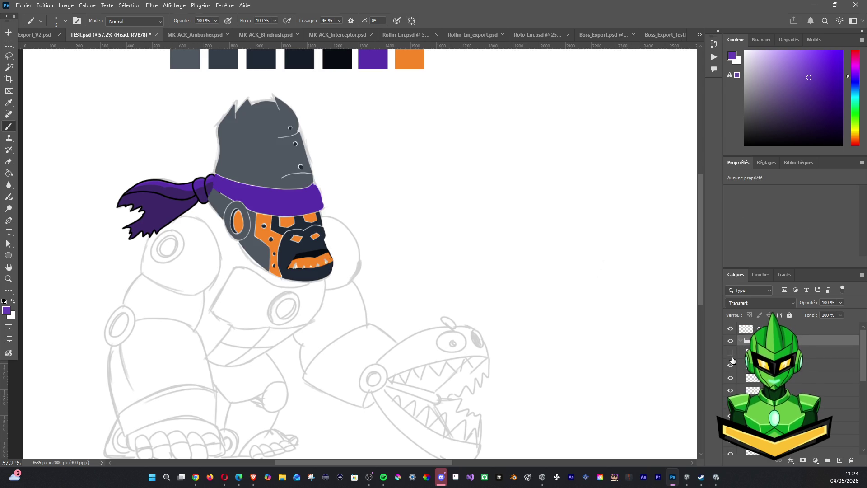
# Show the head layer again and add a new layer, Calque 67, for bandana highlights
pyautogui.click(731, 366)
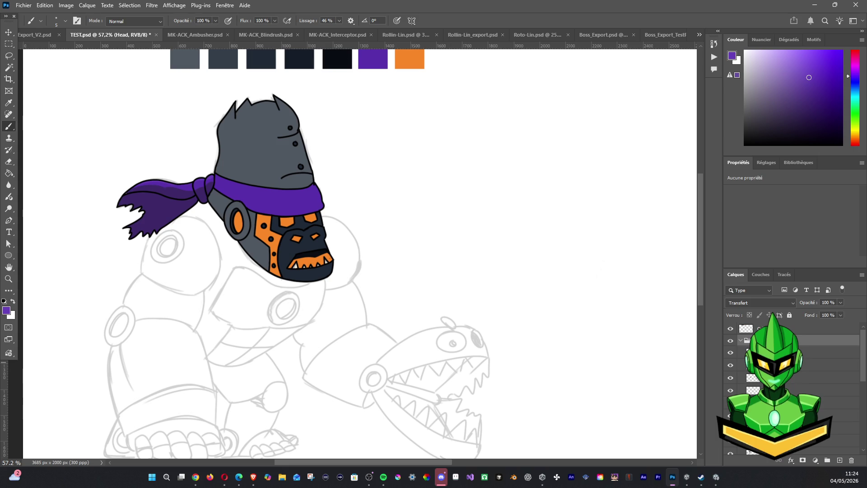
pyautogui.click(827, 365)
pyautogui.click(840, 460)
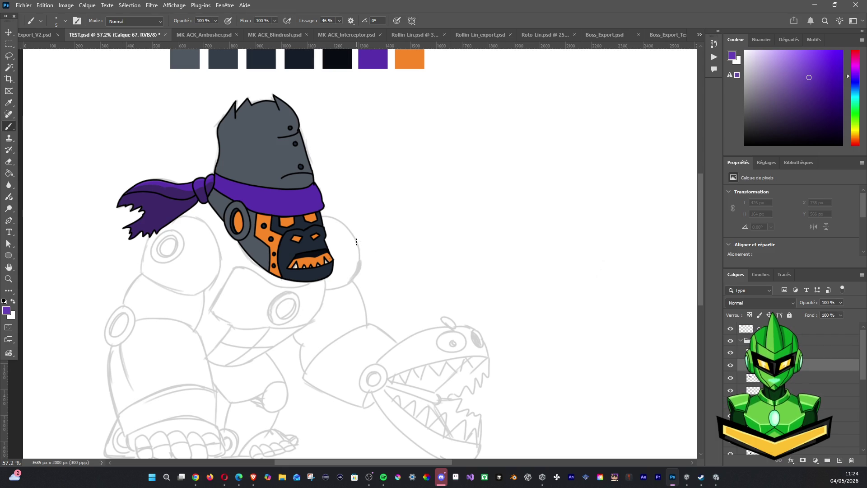
# Brush highlight strokes along the bandana and down its right end, undoing one stroke
pyautogui.moveTo(216, 175); pyautogui.dragTo(281, 194)
pyautogui.moveTo(221, 178); pyautogui.dragTo(312, 195)
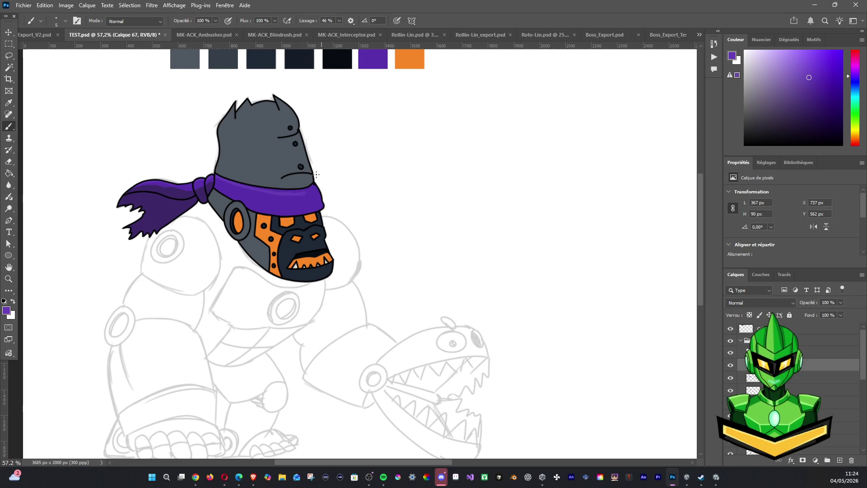
pyautogui.moveTo(308, 192); pyautogui.dragTo(312, 216)
pyautogui.hotkey('ctrl', 'z')
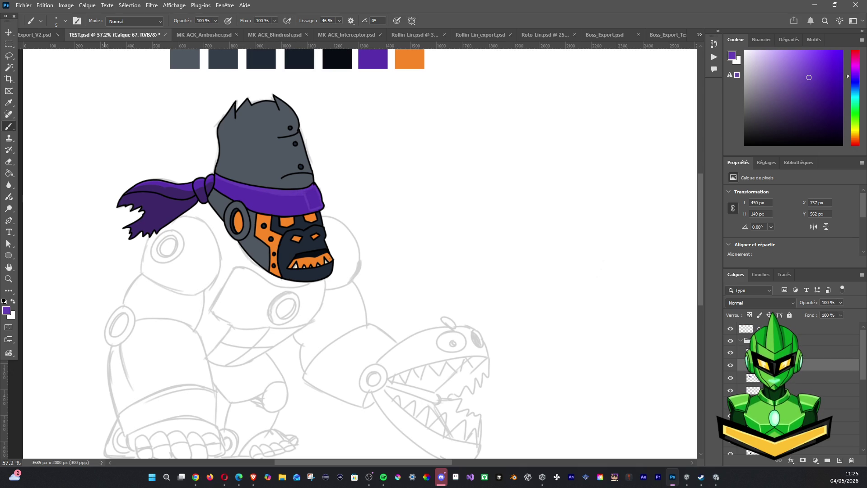
pyautogui.hotkey('alt', 'Tab')
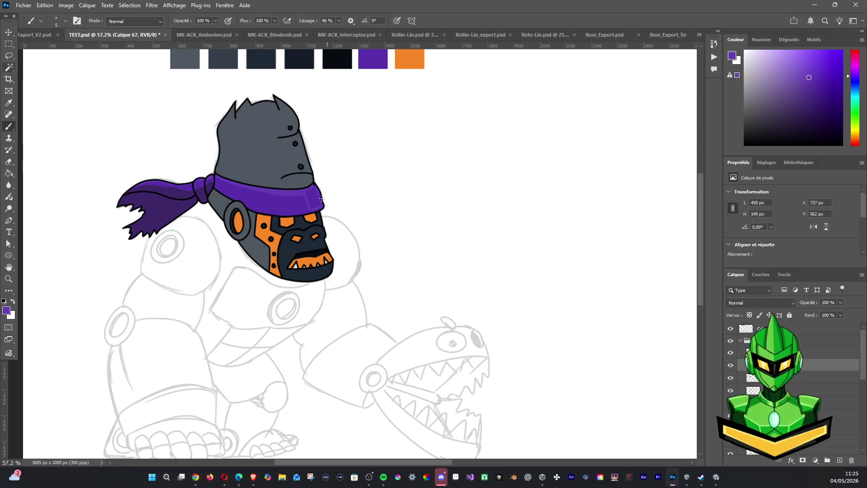
pyautogui.click(10, 68)
pyautogui.click(314, 200)
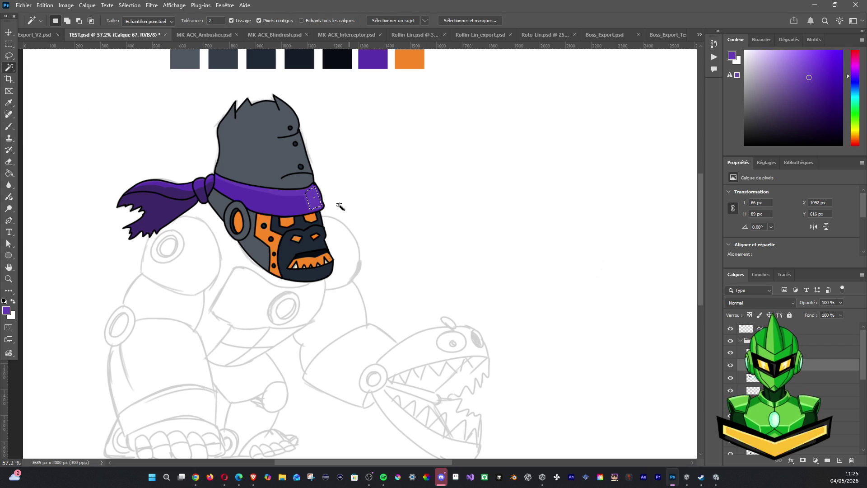
pyautogui.hotkey('ctrl', 'd')
pyautogui.click(9, 115)
pyautogui.scroll(5, 285, 203)
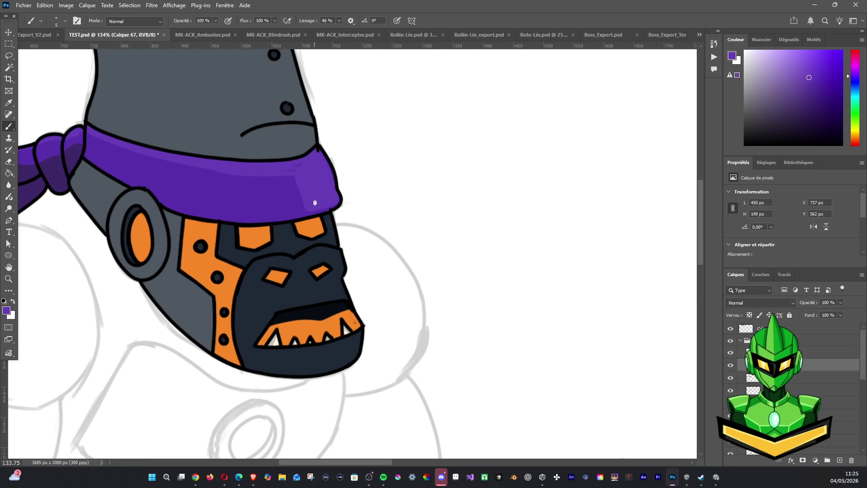
pyautogui.scroll(2, 315, 203)
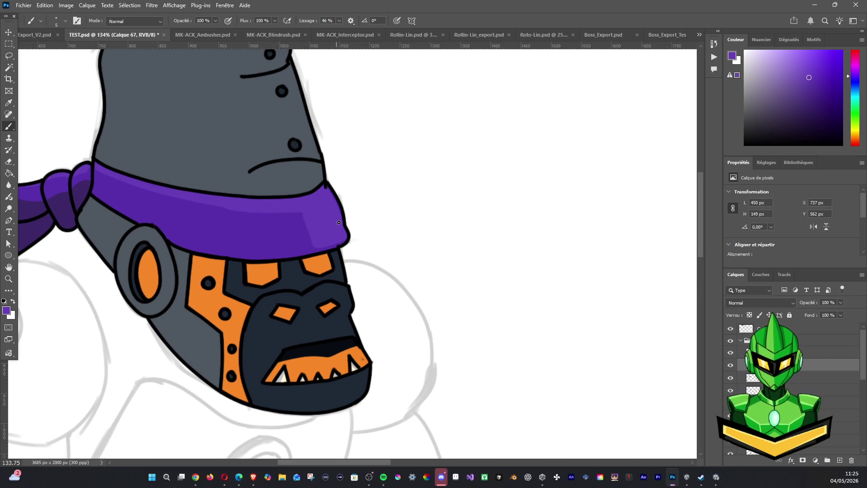
pyautogui.scroll(-5, 335, 156)
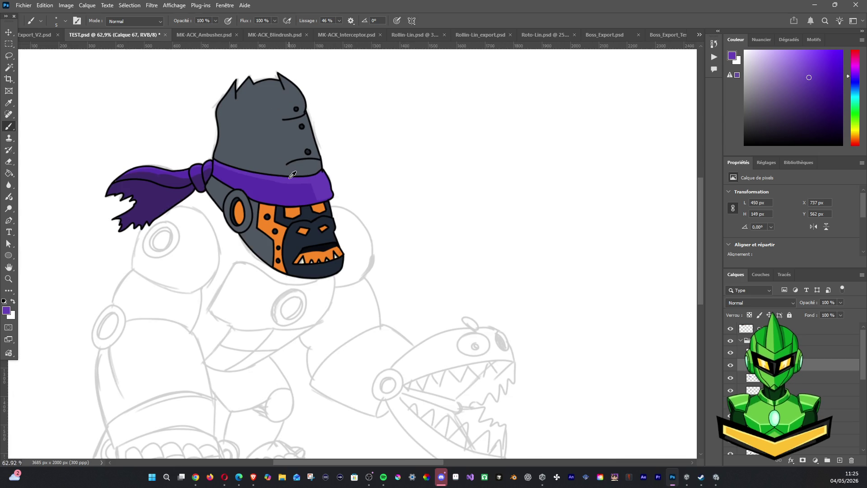
pyautogui.scroll(-1, 248, 166)
pyautogui.scroll(-1, 245, 173)
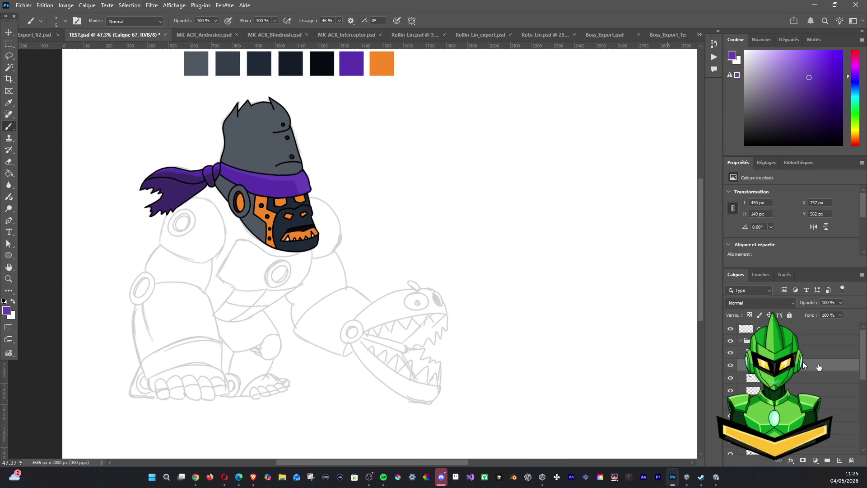
# Add a new layer, sample the bandana purple and extend the shading along the bandana
pyautogui.click(841, 461)
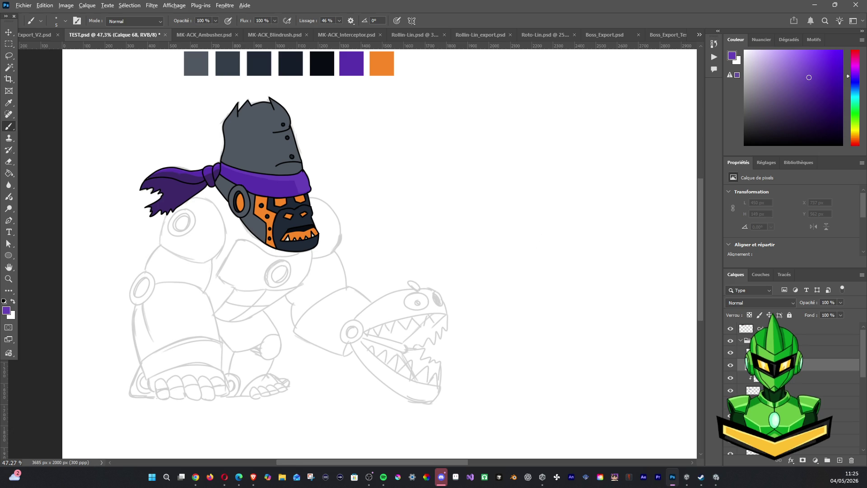
pyautogui.keyDown('alt'); pyautogui.click(196, 191); pyautogui.keyUp('alt')
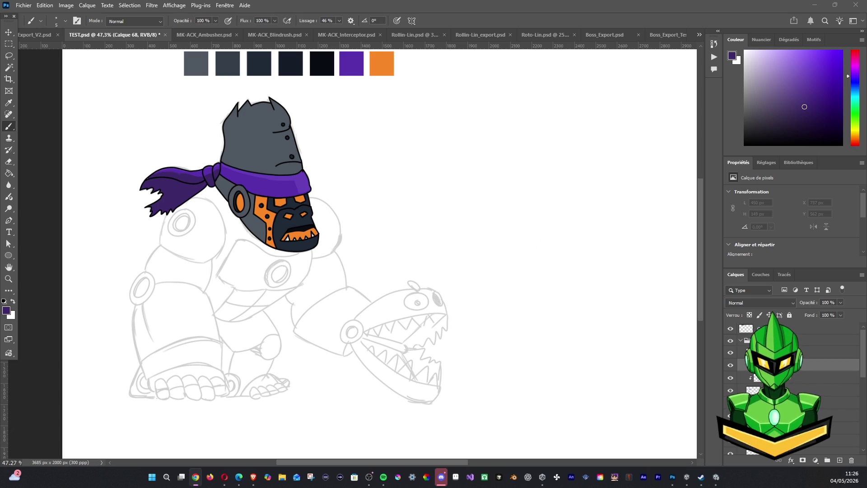
pyautogui.click(755, 377)
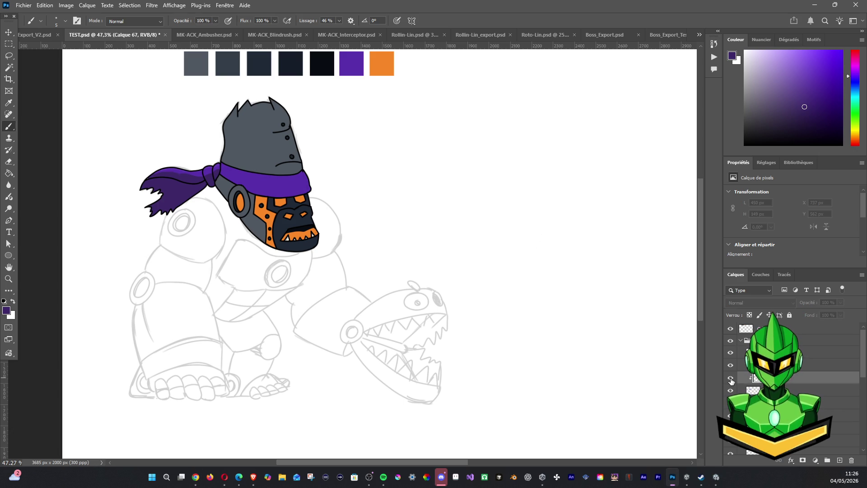
pyautogui.hotkey('ctrl', 'alt', 'shift', 'n')
pyautogui.click(254, 213)
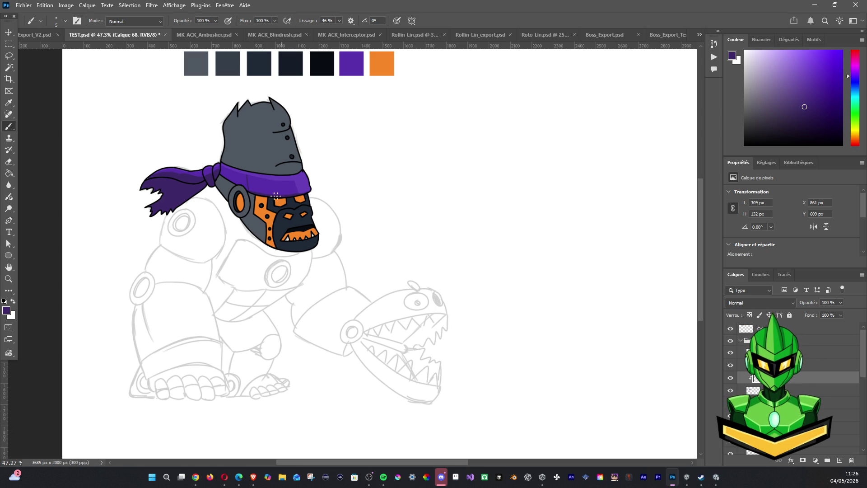
pyautogui.moveTo(220, 173); pyautogui.dragTo(221, 174)
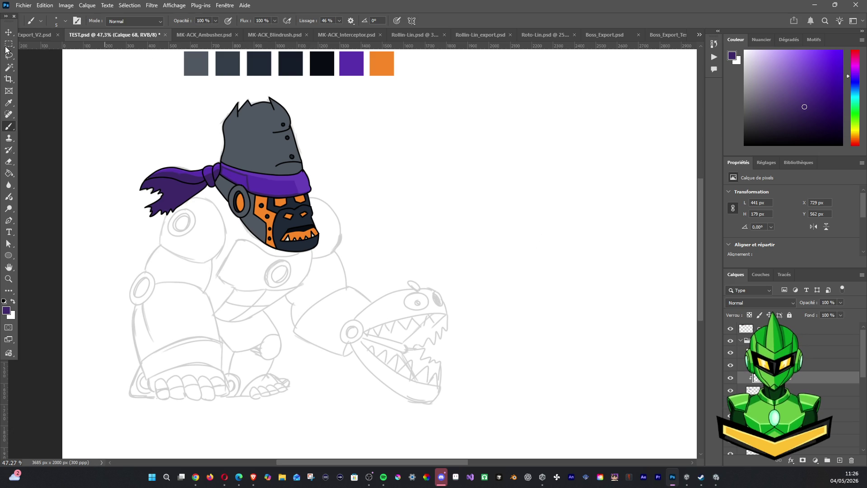
# Select then deselect the bandana, switch back to Calque 67 and ready the Eraser
pyautogui.click(9, 67)
pyautogui.click(236, 180)
pyautogui.hotkey('ctrl', 'd')
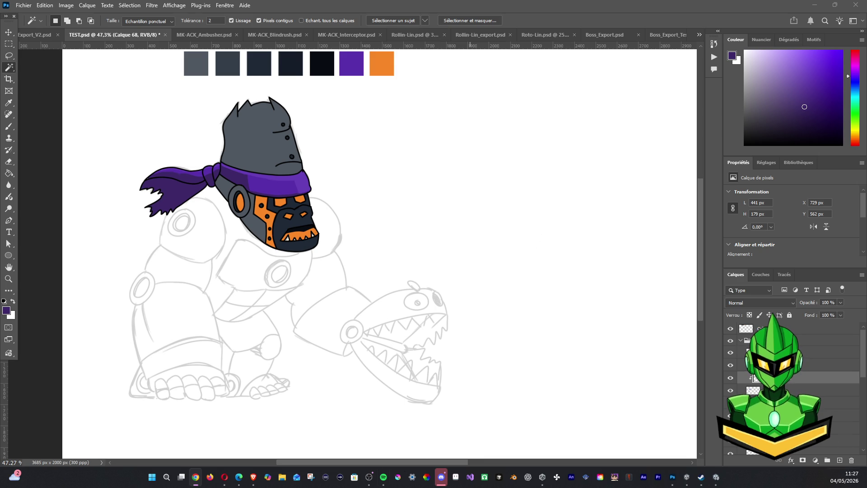
pyautogui.click(730, 367)
pyautogui.click(731, 367)
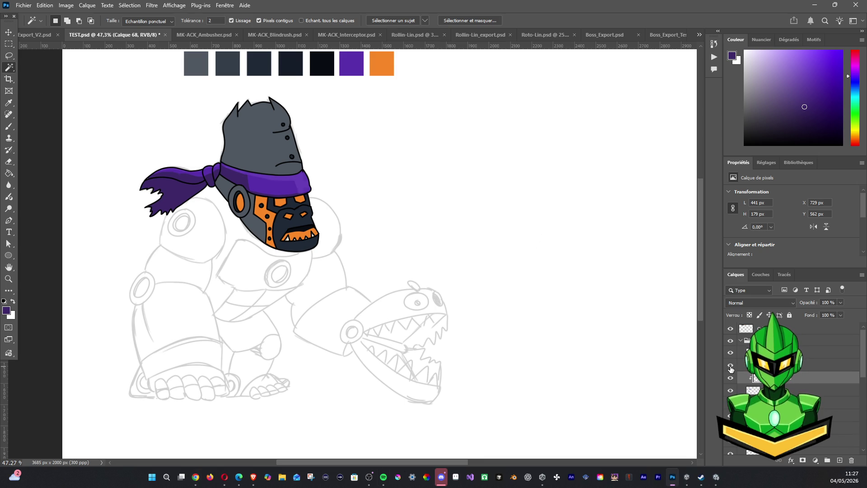
pyautogui.click(807, 366)
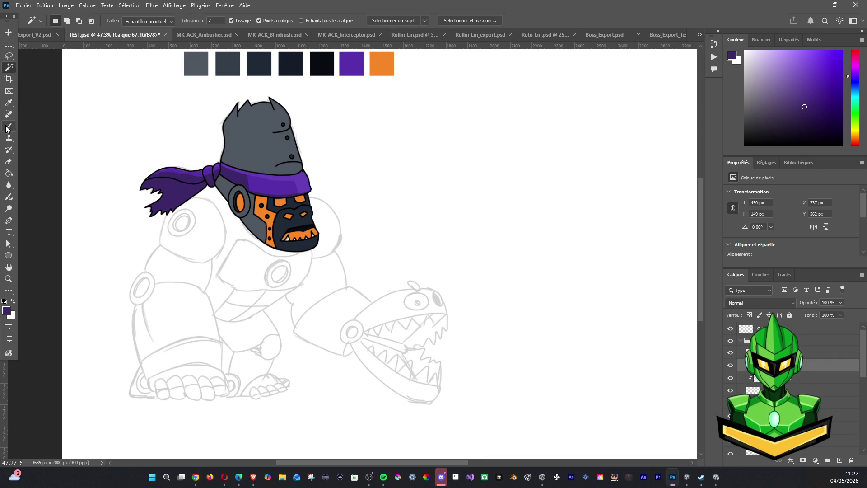
pyautogui.click(9, 164)
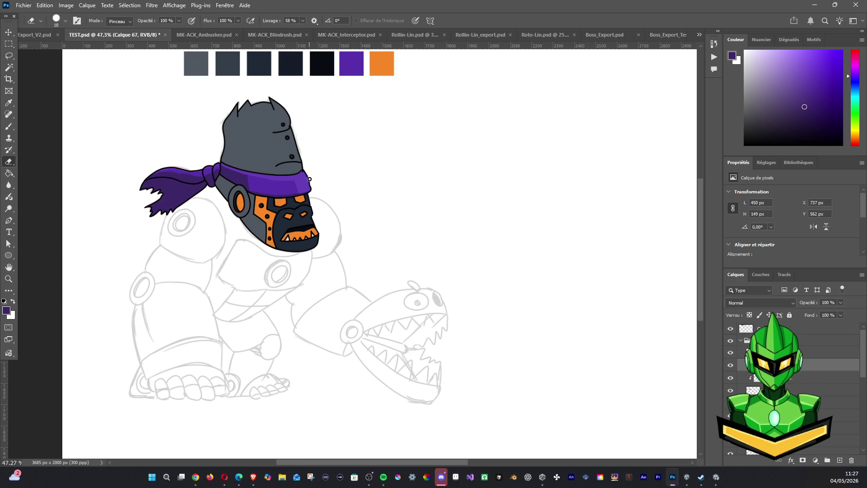
pyautogui.scroll(5, 332, 183)
pyautogui.scroll(5, 332, 183)
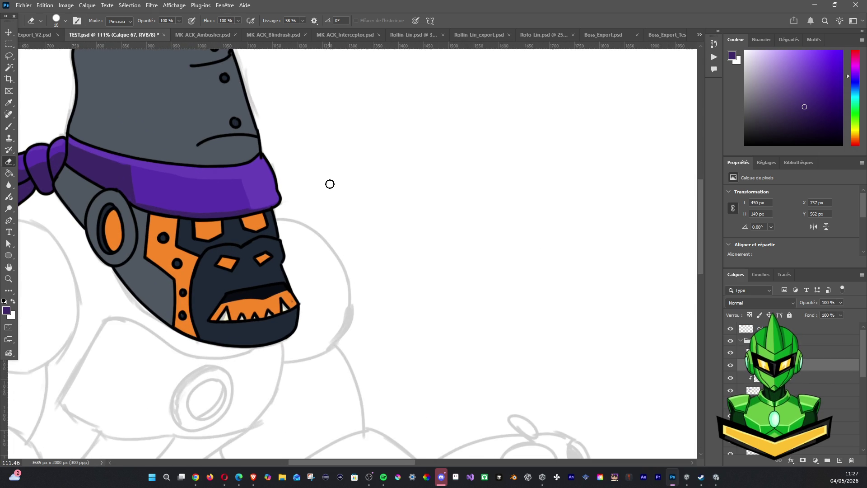
# On Calque 50, ink black outline strokes along the headband's right edge and upper-right corner
pyautogui.click(731, 352)
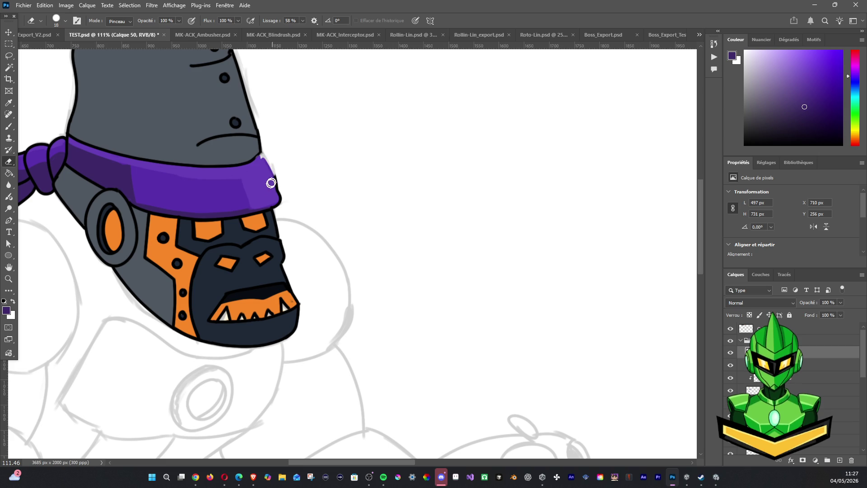
pyautogui.click(9, 126)
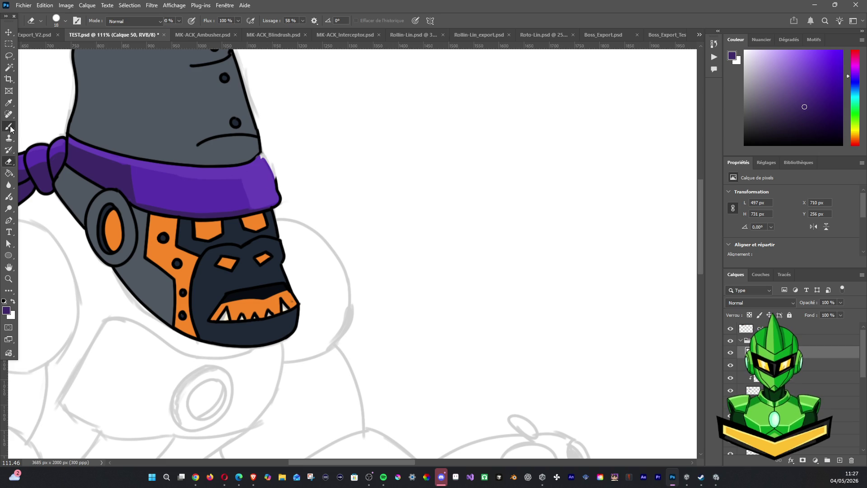
pyautogui.press('d')
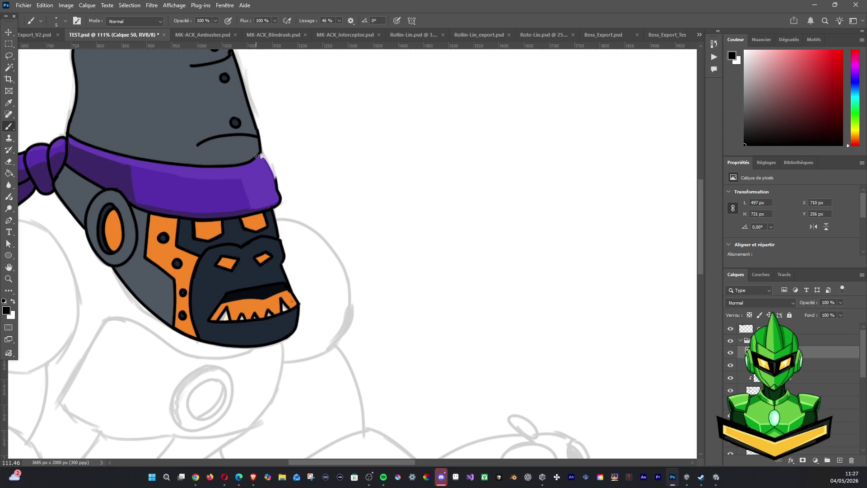
pyautogui.moveTo(274, 175); pyautogui.dragTo(279, 192)
pyautogui.moveTo(255, 159)
pyautogui.mouseDown()
pyautogui.moveTo(264, 155)
pyautogui.moveTo(278, 192)
pyautogui.moveTo(272, 174)
pyautogui.mouseUp()
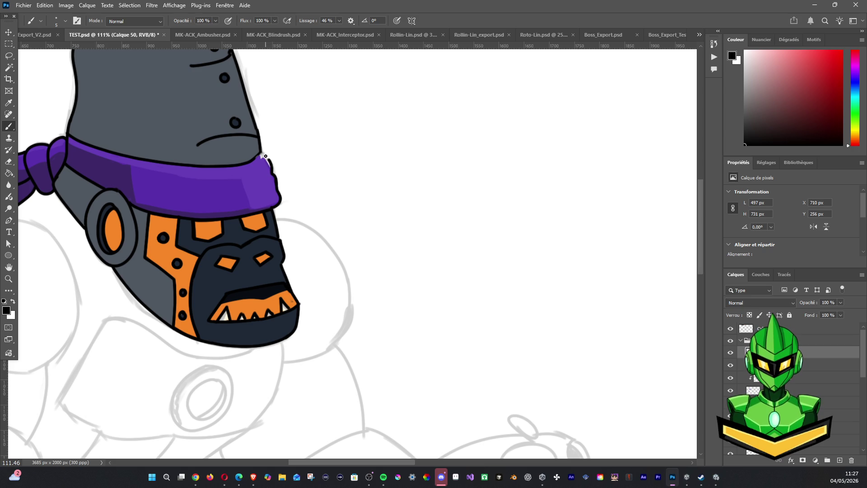
pyautogui.moveTo(259, 158); pyautogui.dragTo(257, 169)
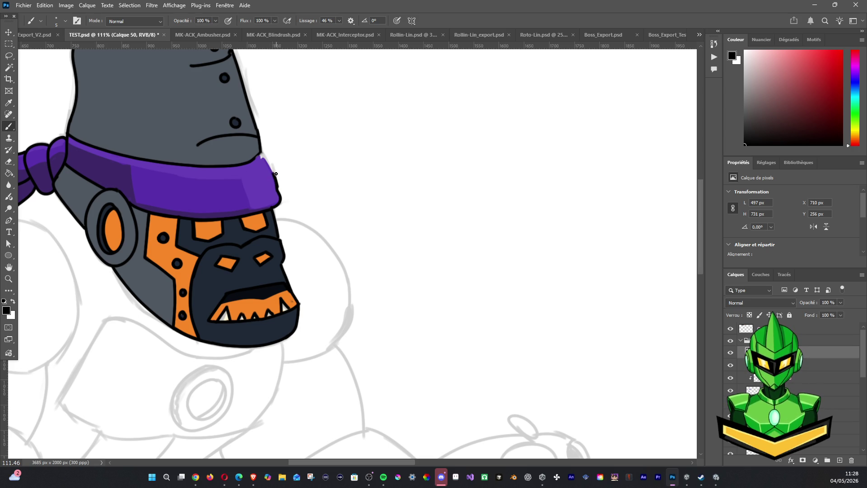
pyautogui.moveTo(274, 173); pyautogui.dragTo(268, 154)
pyautogui.press('z')
pyautogui.click(263, 152)
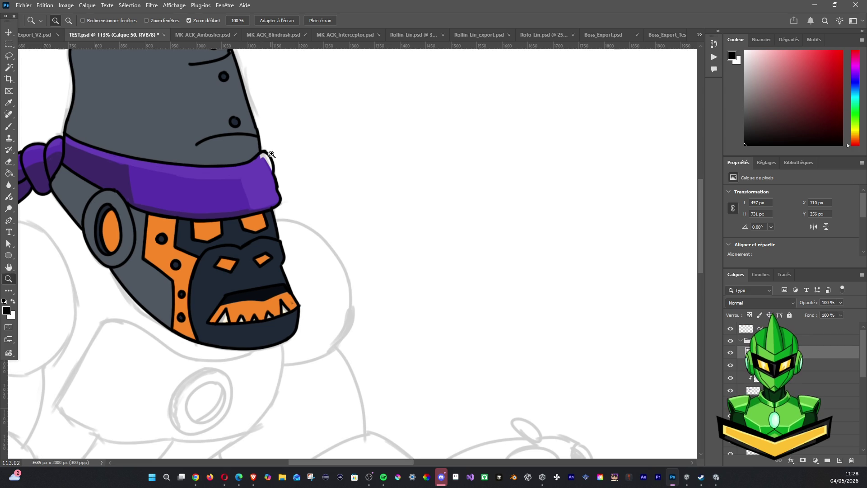
pyautogui.click(265, 154)
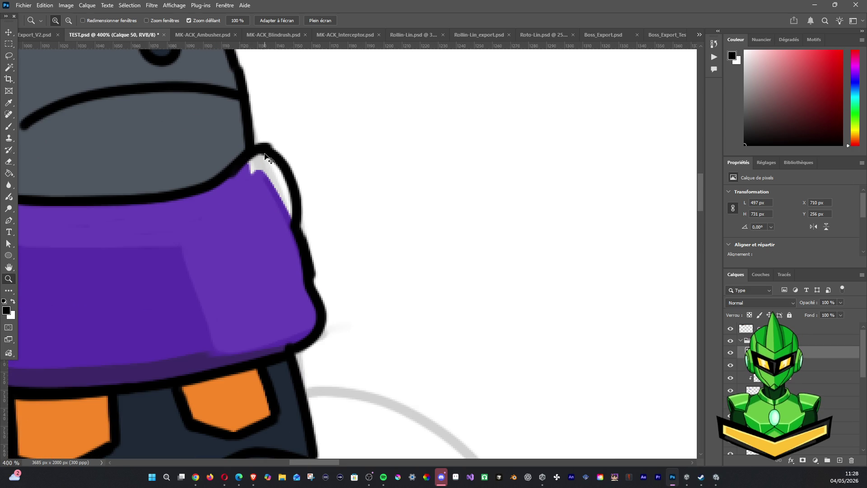
pyautogui.click(10, 129)
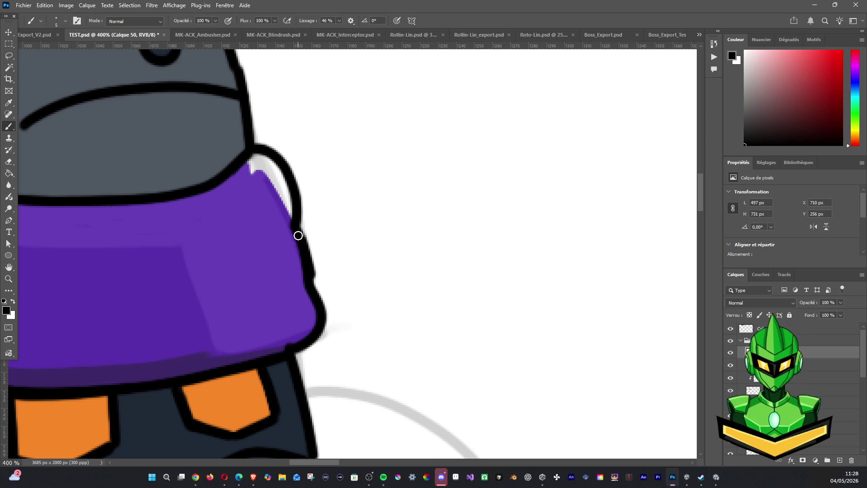
pyautogui.scroll(-5, 310, 294)
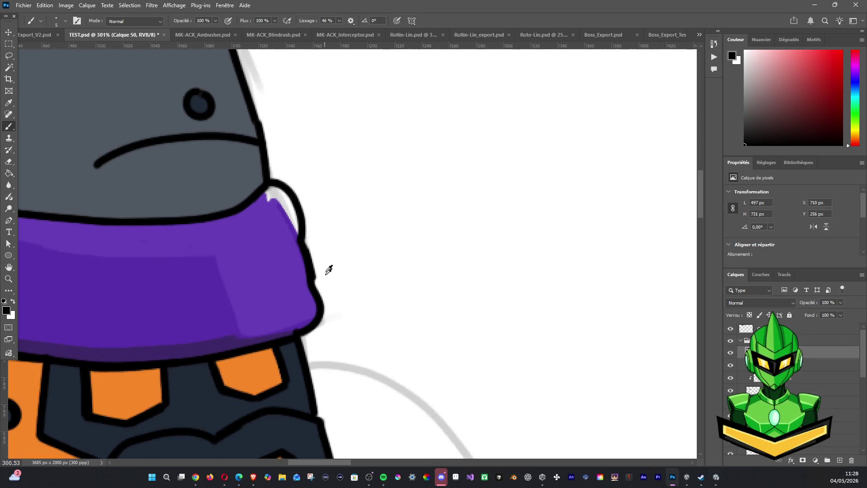
pyautogui.scroll(-5, 319, 277)
pyautogui.scroll(-5, 332, 270)
pyautogui.scroll(2, 336, 275)
pyautogui.scroll(-2, 337, 277)
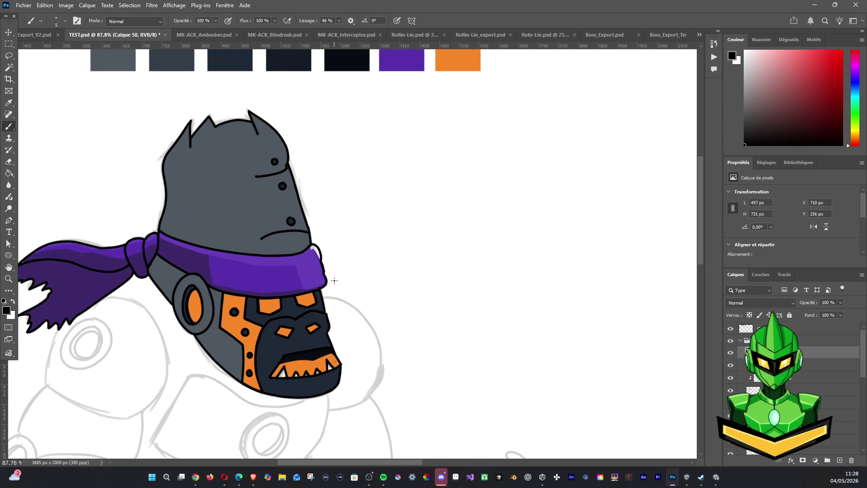
pyautogui.press('e')
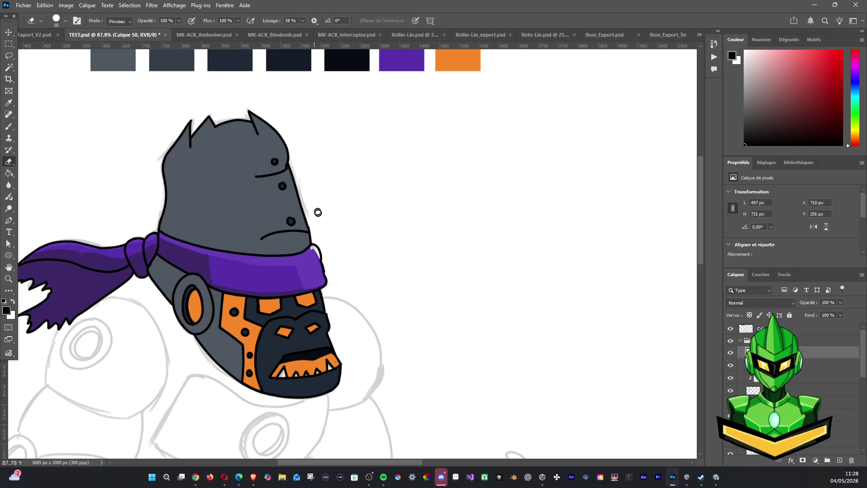
# Erase the stray black stroke and retry the curving outline down the headband's right edge
pyautogui.moveTo(318, 242); pyautogui.dragTo(326, 276)
pyautogui.press('b')
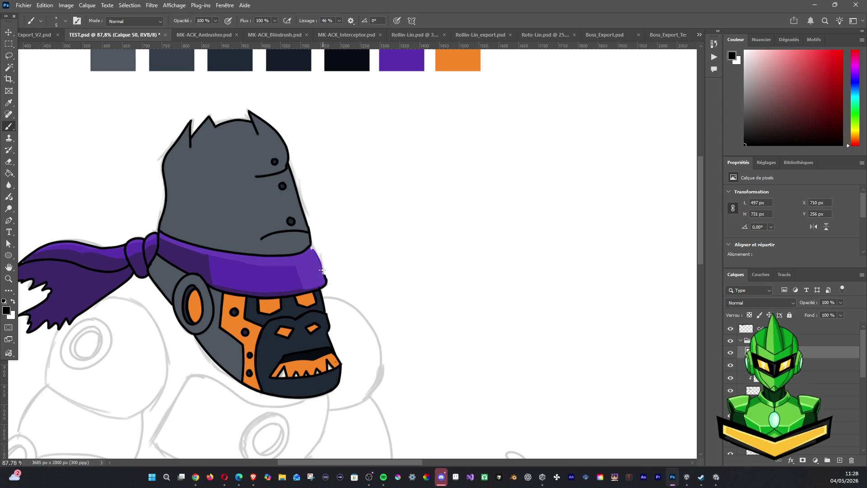
pyautogui.press('z')
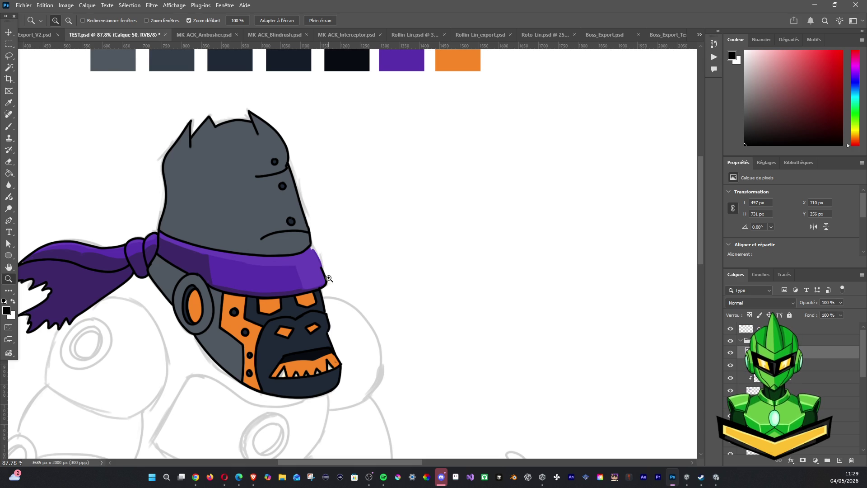
pyautogui.click(9, 126)
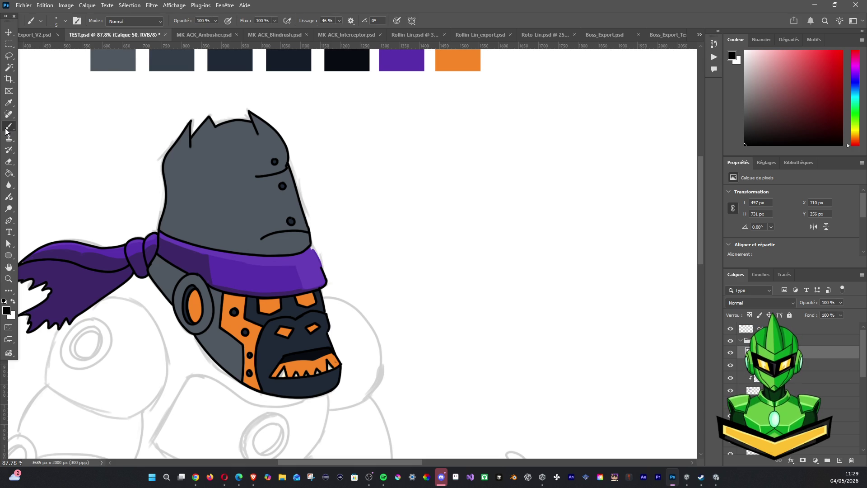
pyautogui.moveTo(312, 243); pyautogui.dragTo(320, 268)
pyautogui.hotkey('ctrl', 'z')
pyautogui.moveTo(311, 244); pyautogui.dragTo(323, 268)
pyautogui.hotkey('ctrl', 'z')
pyautogui.hotkey('ctrl', 'z')
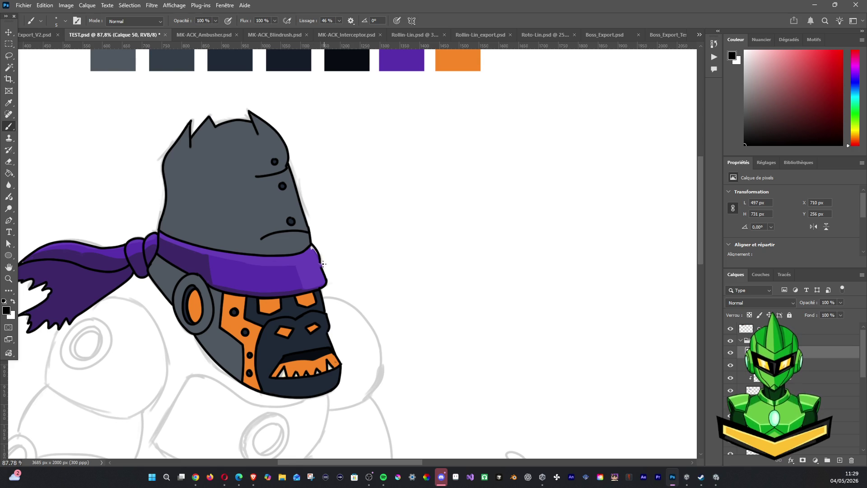
# Extend the outline further down the right edge and add a short dark stroke there
pyautogui.moveTo(319, 262); pyautogui.dragTo(329, 281)
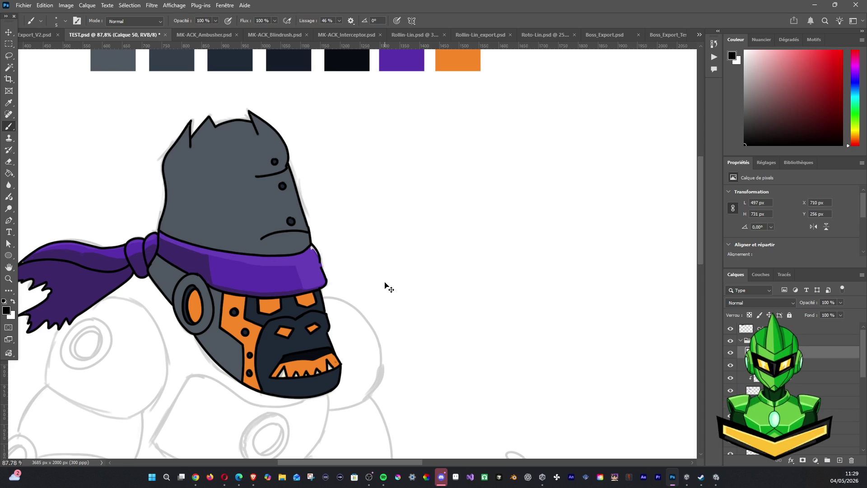
pyautogui.moveTo(314, 247); pyautogui.dragTo(326, 290)
pyautogui.hotkey('ctrl', 'z')
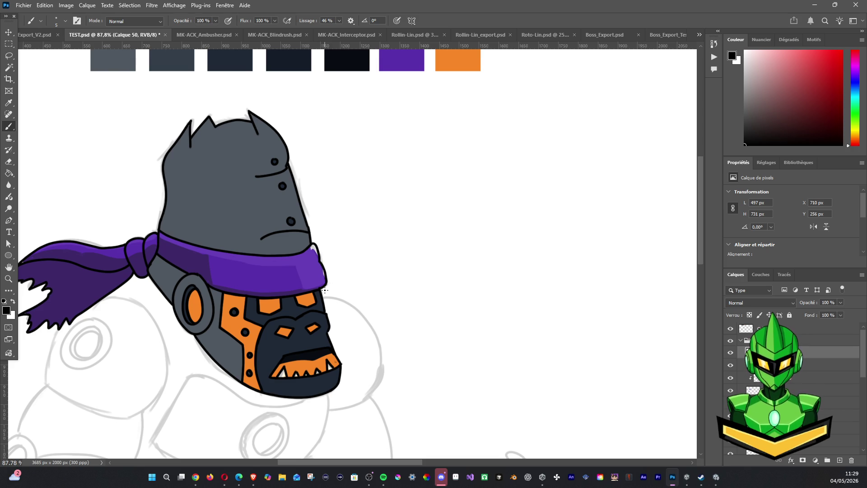
pyautogui.scroll(-3, 366, 224)
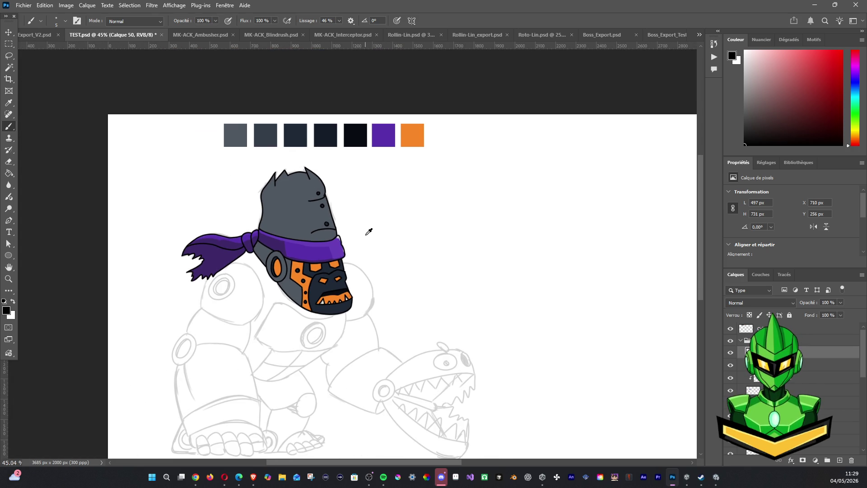
pyautogui.scroll(-1, 367, 232)
pyautogui.scroll(1, 367, 233)
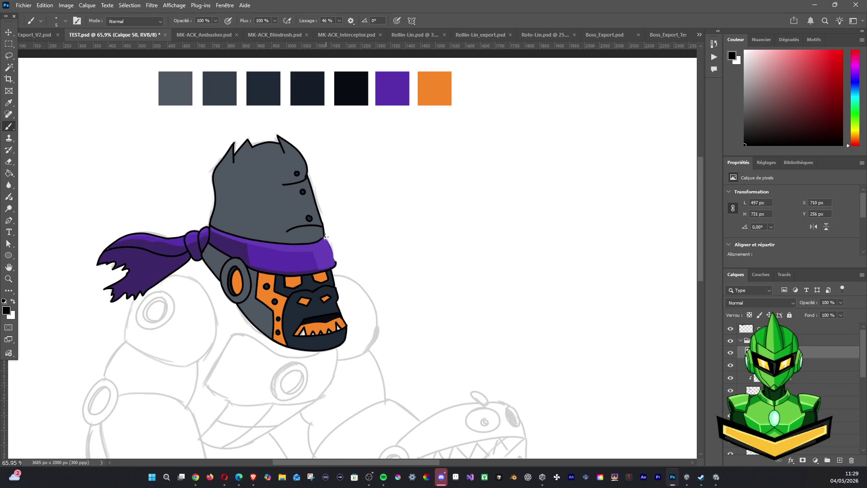
pyautogui.moveTo(326, 235); pyautogui.dragTo(337, 268)
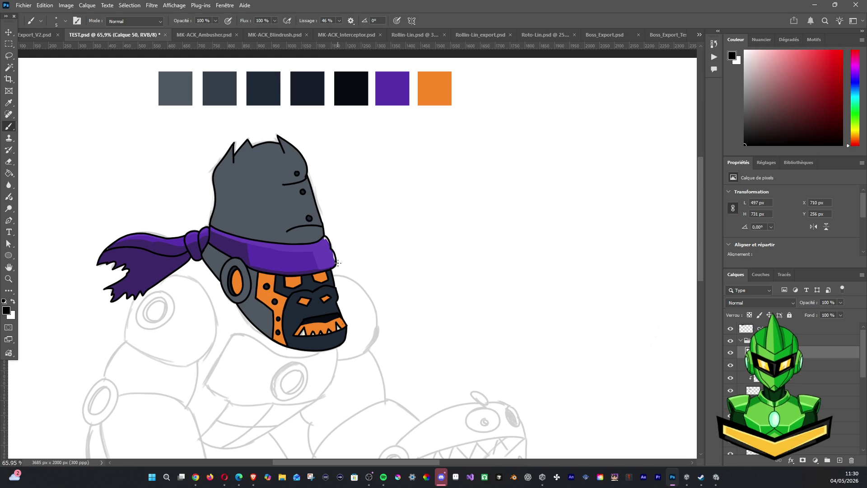
pyautogui.scroll(-3, 488, 252)
pyautogui.scroll(-2, 407, 231)
pyautogui.scroll(1, 431, 290)
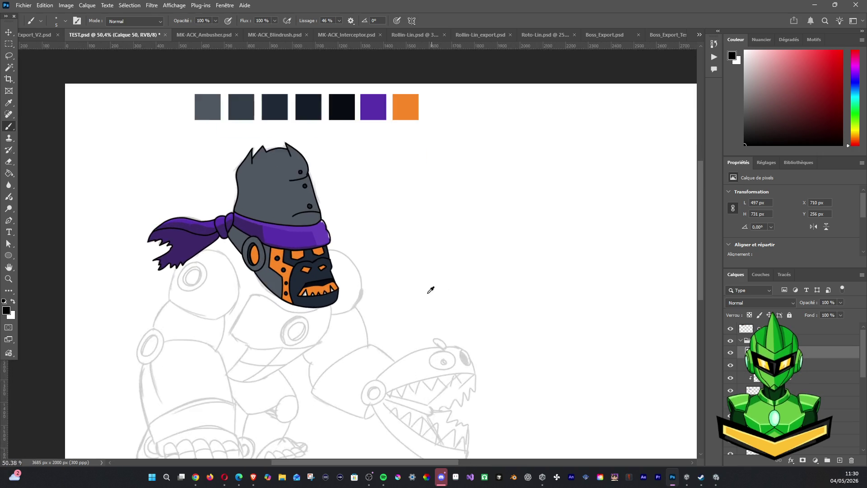
pyautogui.scroll(2, 430, 291)
# Compare the highlight layer's visibility, sample the headband purple and select Calque 67
pyautogui.click(730, 379)
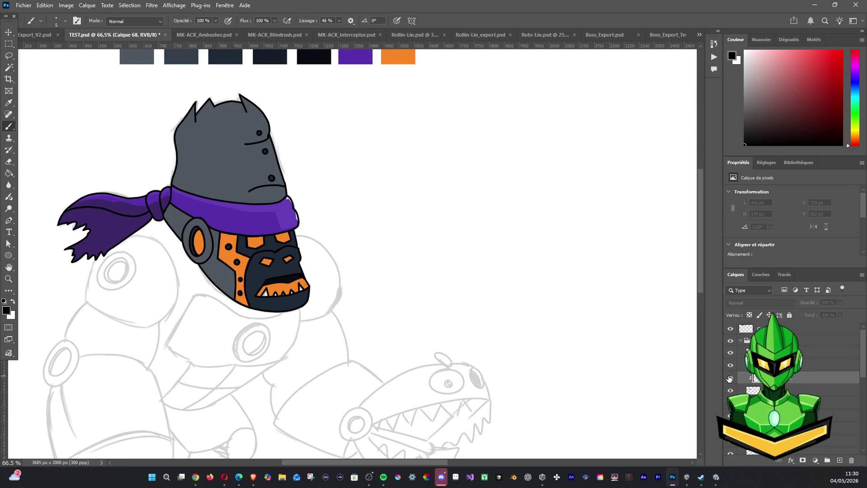
pyautogui.click(742, 391)
pyautogui.click(730, 366)
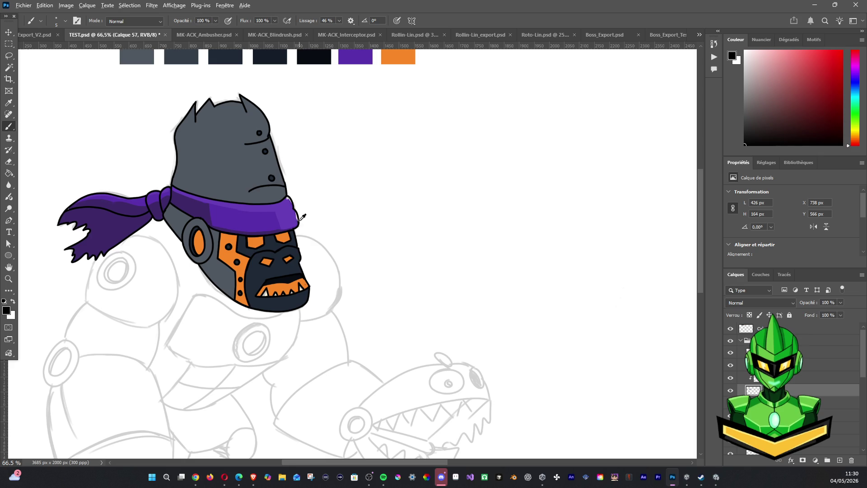
pyautogui.keyDown('alt'); pyautogui.click(298, 216); pyautogui.keyUp('alt')
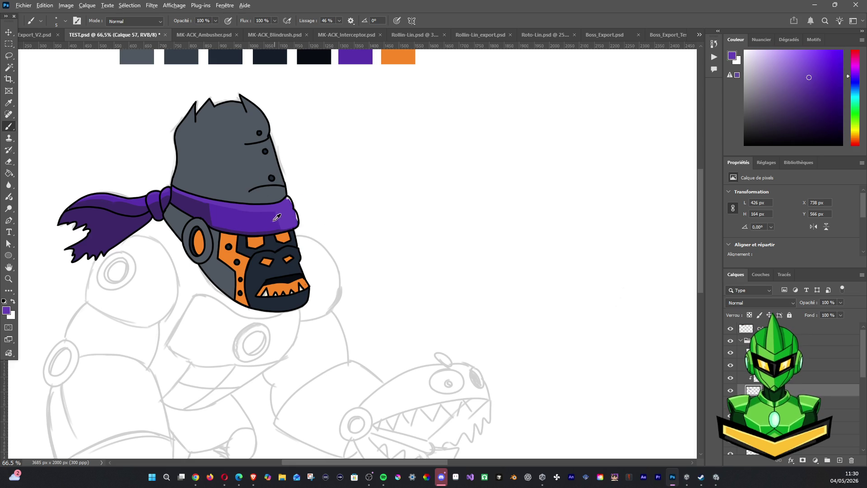
pyautogui.keyDown('alt'); pyautogui.click(296, 220); pyautogui.keyUp('alt')
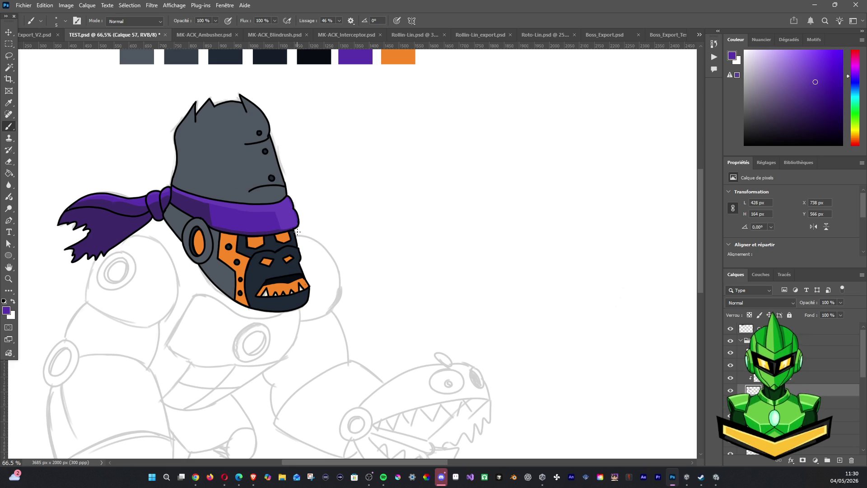
pyautogui.click(739, 365)
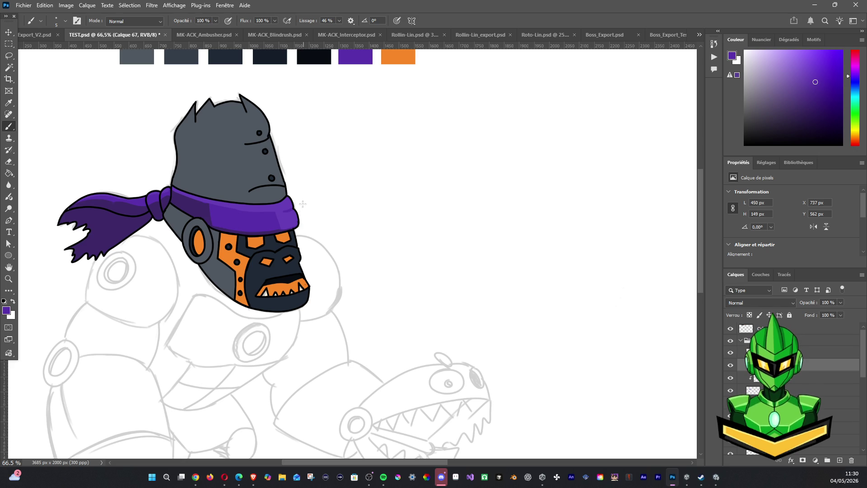
pyautogui.scroll(-2, 397, 170)
pyautogui.scroll(-2, 397, 170)
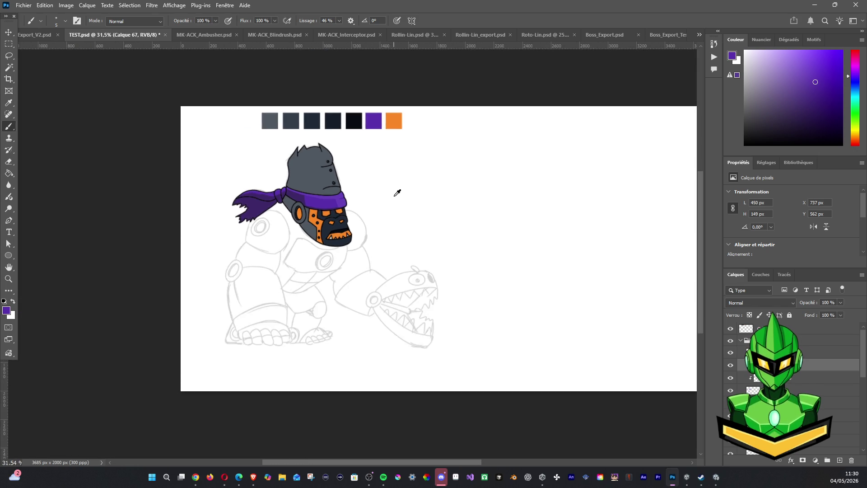
pyautogui.scroll(-1, 397, 190)
pyautogui.scroll(-1, 456, 159)
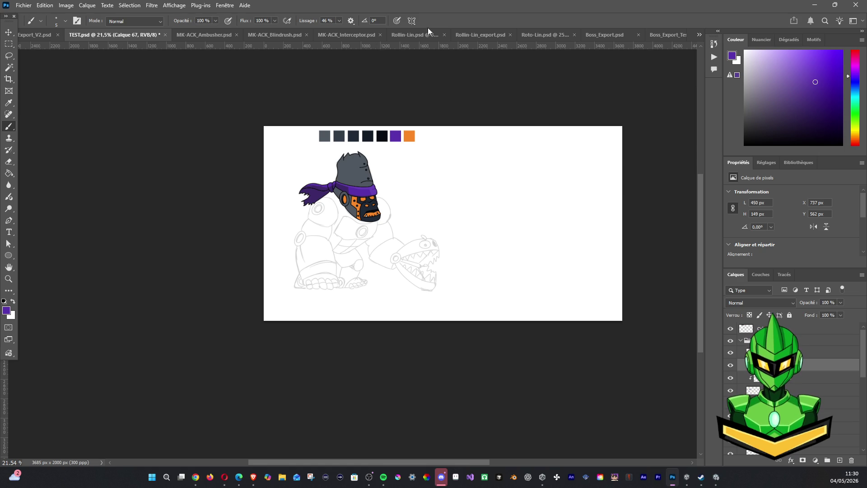
pyautogui.scroll(2, 481, 247)
# Toggle the head detail and line-art layers on and off to check what each holds
pyautogui.moveTo(290, 226)
pyautogui.mouseDown()
pyautogui.moveTo(284, 203)
pyautogui.moveTo(290, 241)
pyautogui.mouseUp()
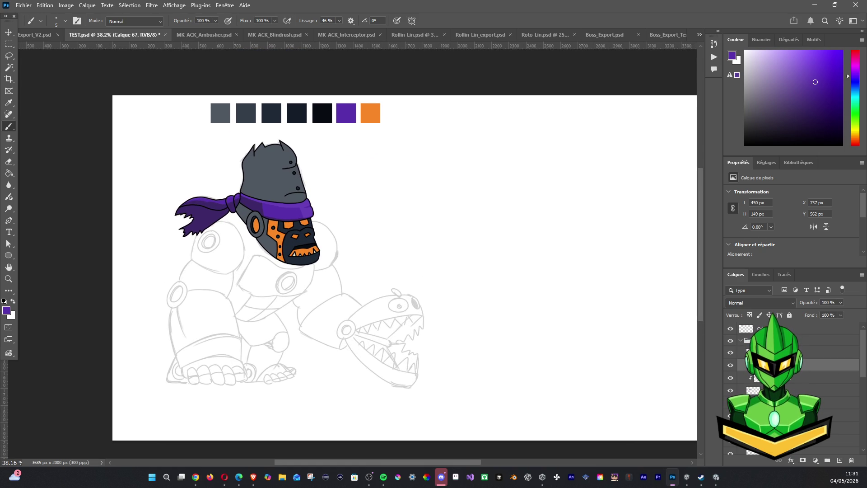
pyautogui.click(810, 353)
pyautogui.keyDown('shift'); pyautogui.click(809, 389); pyautogui.keyUp('shift')
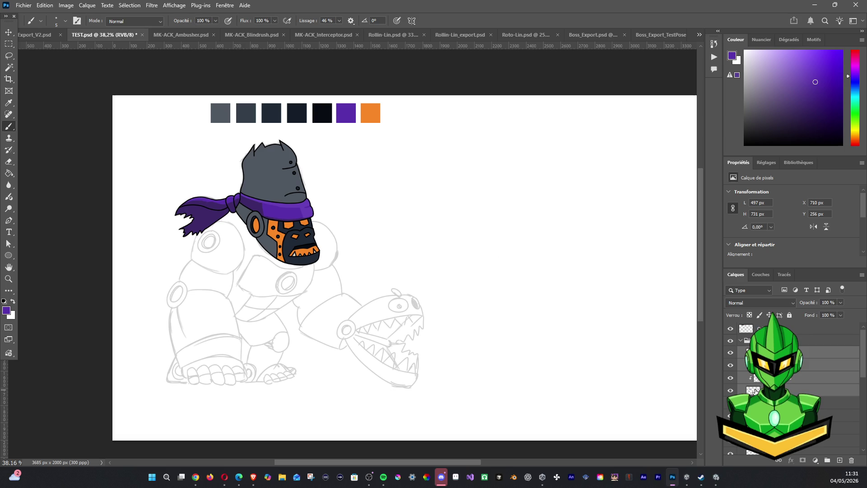
pyautogui.click(730, 353)
pyautogui.click(731, 354)
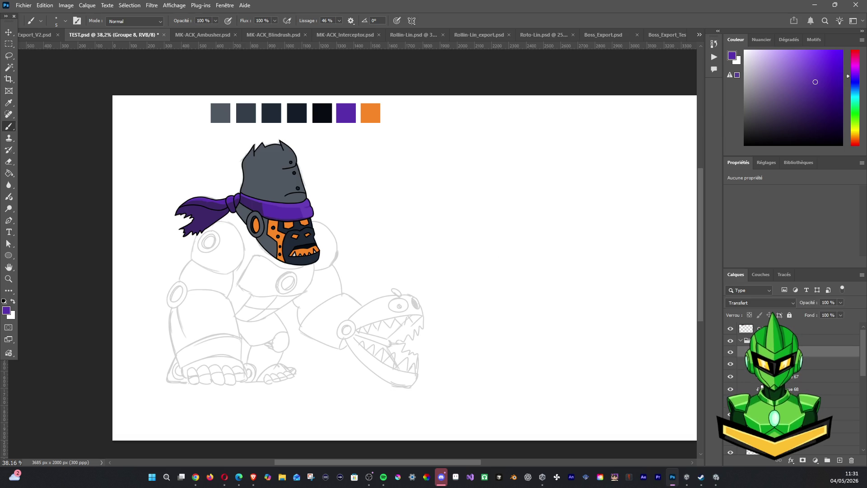
pyautogui.click(731, 353)
pyautogui.click(731, 353)
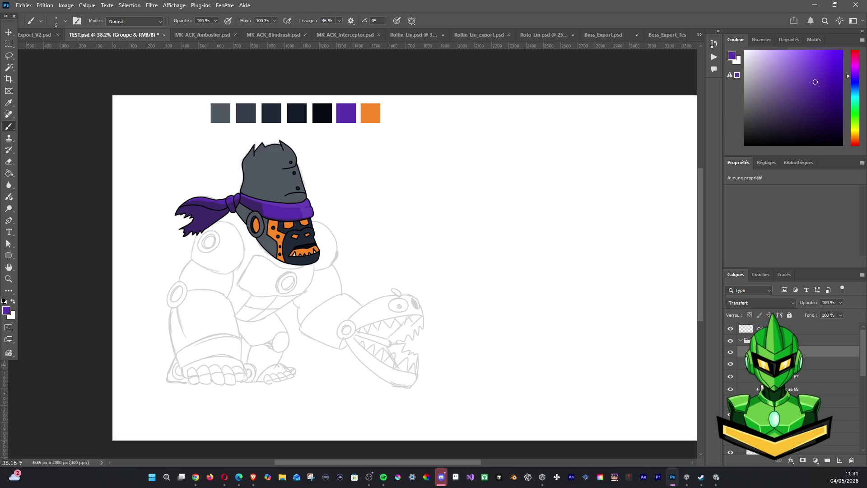
pyautogui.click(834, 365)
pyautogui.click(833, 341)
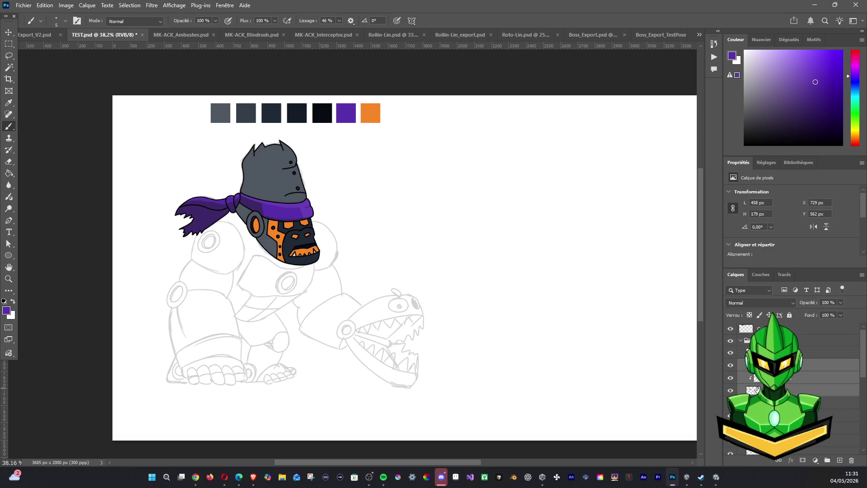
# Check the bandana and orange face layers, add a new blank layer and sample the head's grey-blue
pyautogui.click(730, 364)
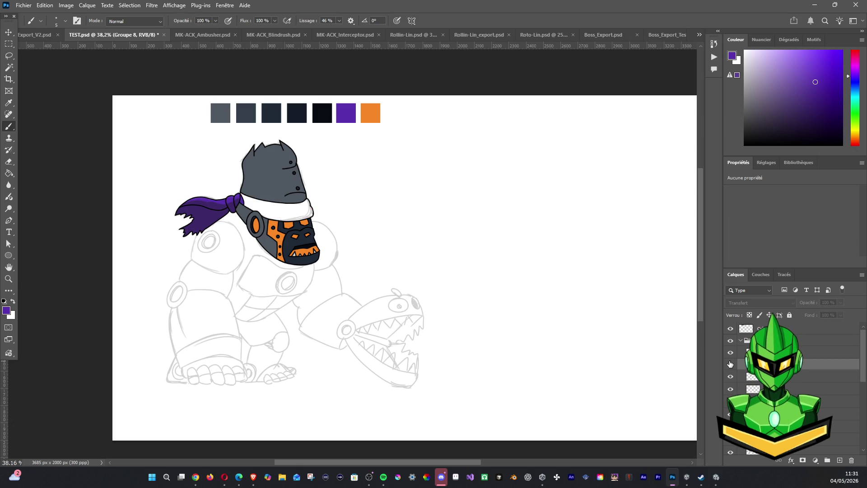
pyautogui.click(730, 364)
pyautogui.click(755, 379)
pyautogui.click(730, 377)
pyautogui.click(730, 377)
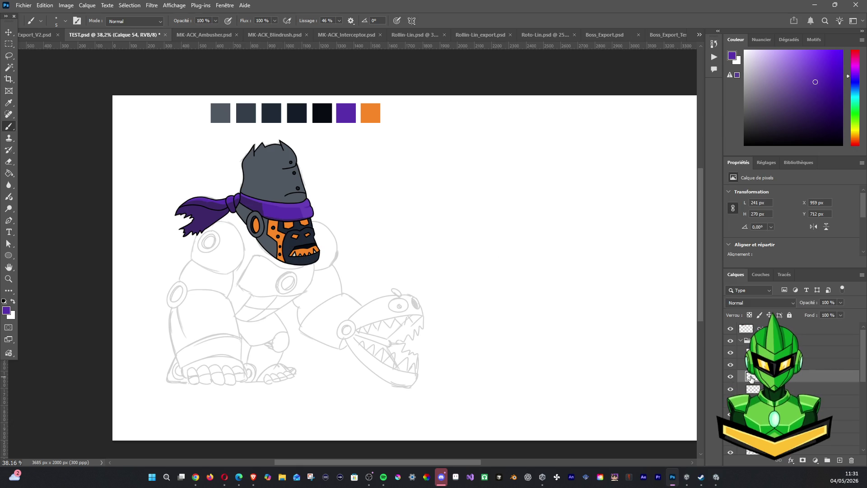
pyautogui.click(839, 461)
pyautogui.keyDown('alt'); pyautogui.click(268, 171); pyautogui.keyUp('alt')
pyautogui.scroll(3, 294, 228)
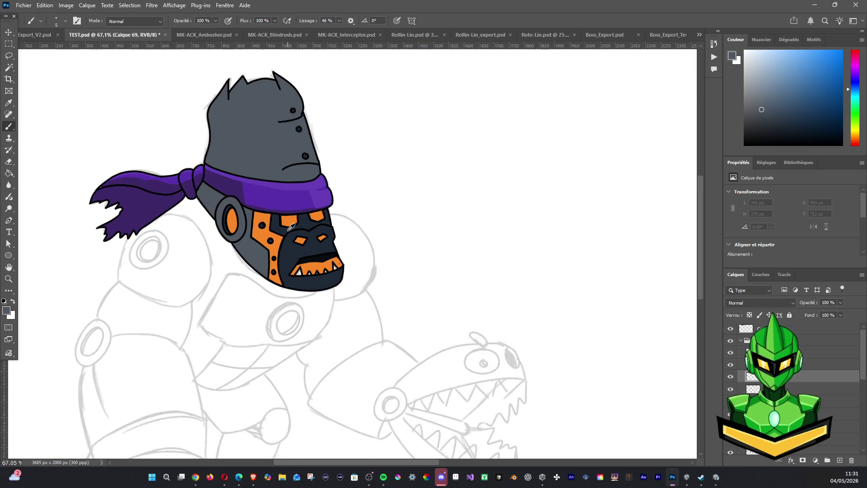
pyautogui.scroll(2, 291, 228)
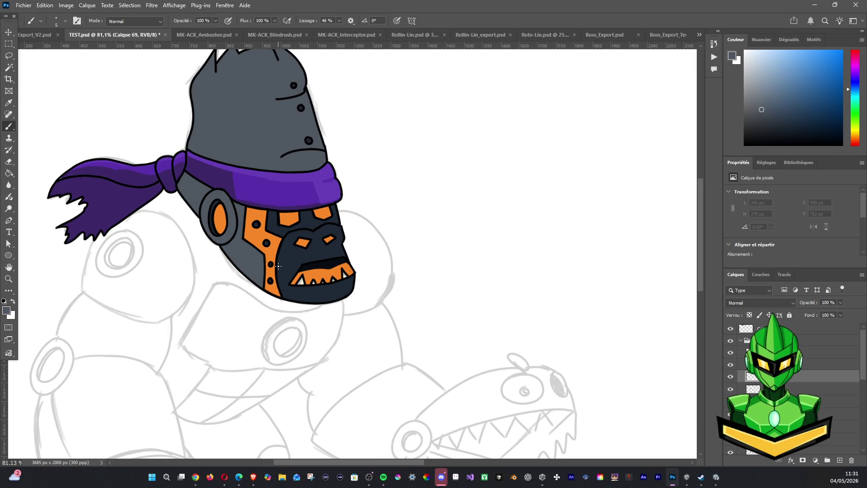
# Paint dark grey-blue strokes around the gorilla's eyes and along the right jaw edge
pyautogui.moveTo(290, 234); pyautogui.dragTo(308, 235)
pyautogui.moveTo(318, 234)
pyautogui.mouseDown()
pyautogui.moveTo(332, 230)
pyautogui.moveTo(318, 234)
pyautogui.mouseUp()
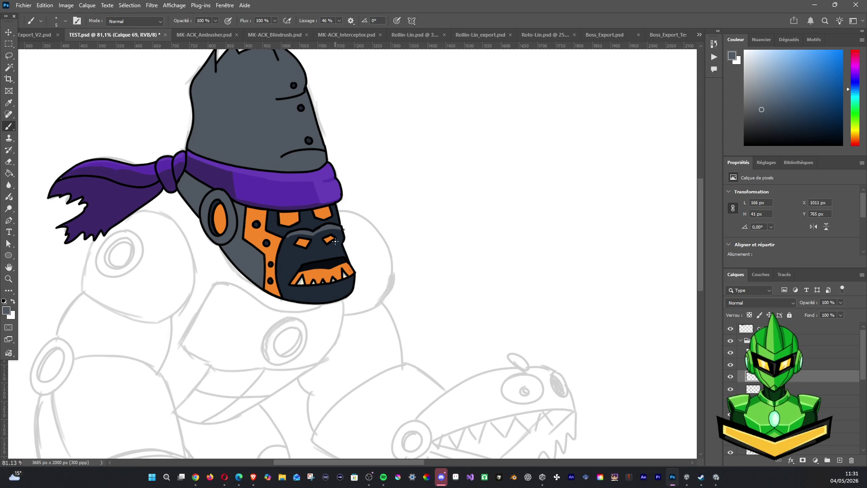
pyautogui.moveTo(315, 236)
pyautogui.mouseDown()
pyautogui.moveTo(335, 232)
pyautogui.moveTo(358, 288)
pyautogui.mouseUp()
pyautogui.moveTo(350, 270); pyautogui.dragTo(344, 306)
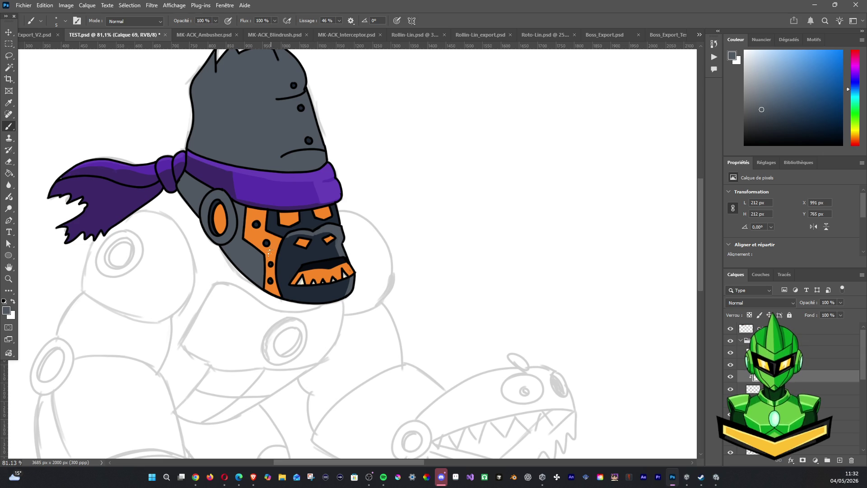
pyautogui.scroll(-5, 265, 271)
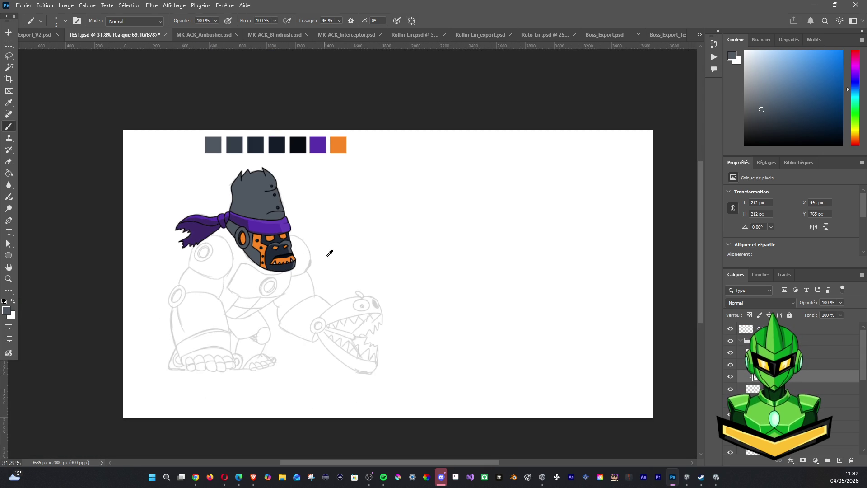
pyautogui.scroll(2, 323, 261)
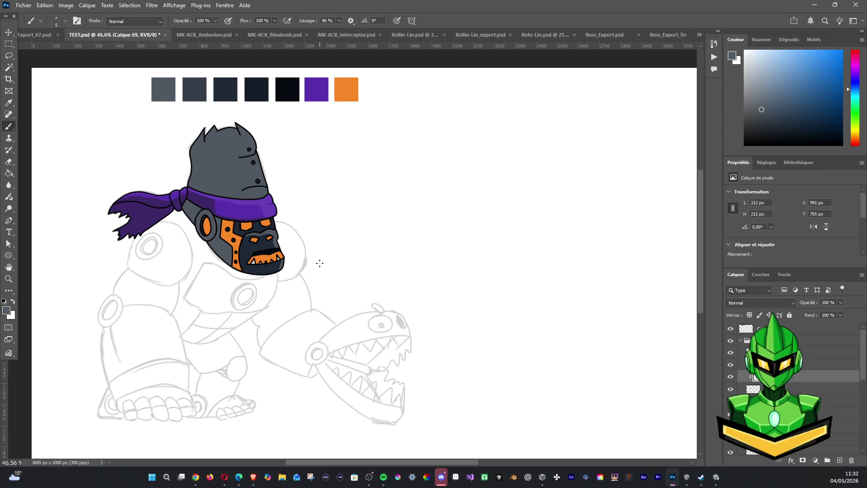
# Switch to the layer below and Magic-Wand select the mouth, teeth and orange grille area
pyautogui.moveTo(275, 234); pyautogui.dragTo(268, 215)
pyautogui.click(753, 390)
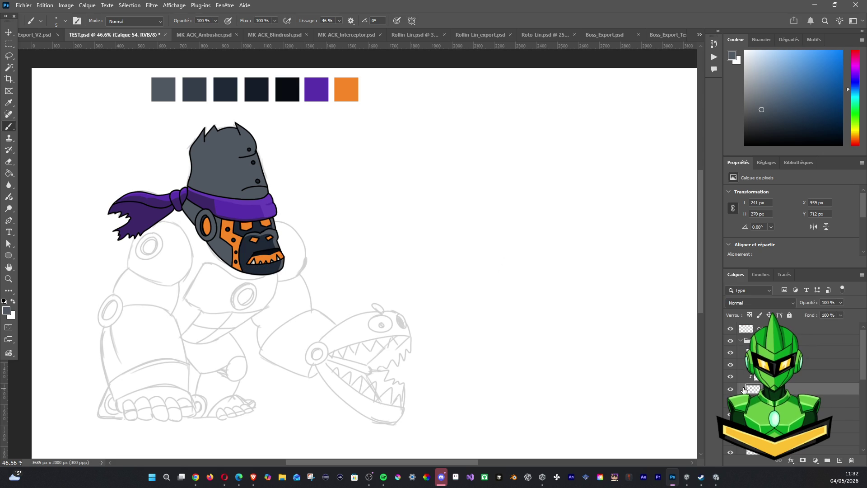
pyautogui.click(8, 68)
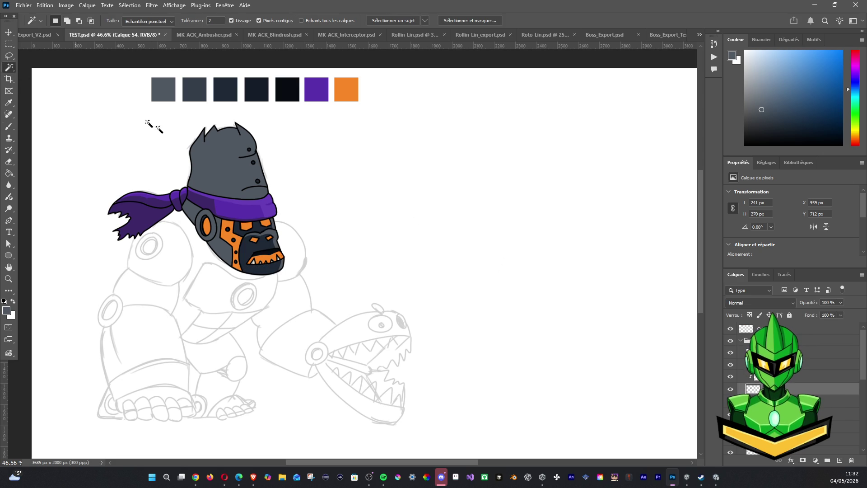
pyautogui.press('b')
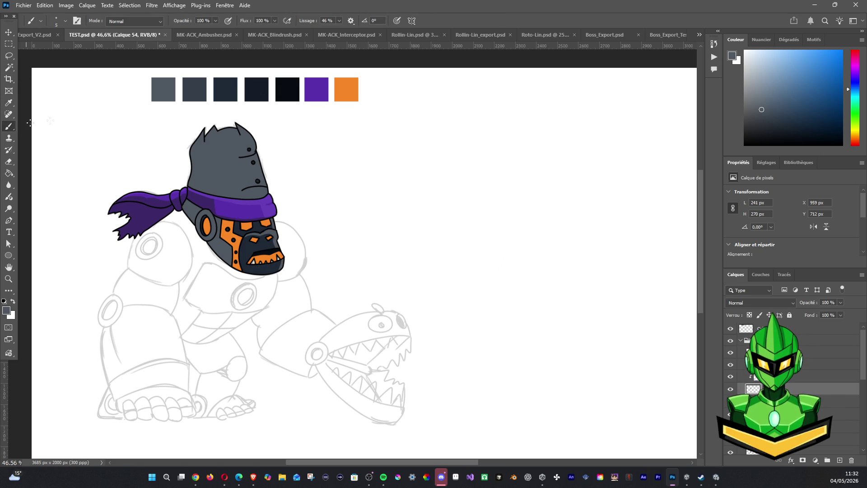
pyautogui.keyDown('alt'); pyautogui.click(257, 89); pyautogui.keyUp('alt')
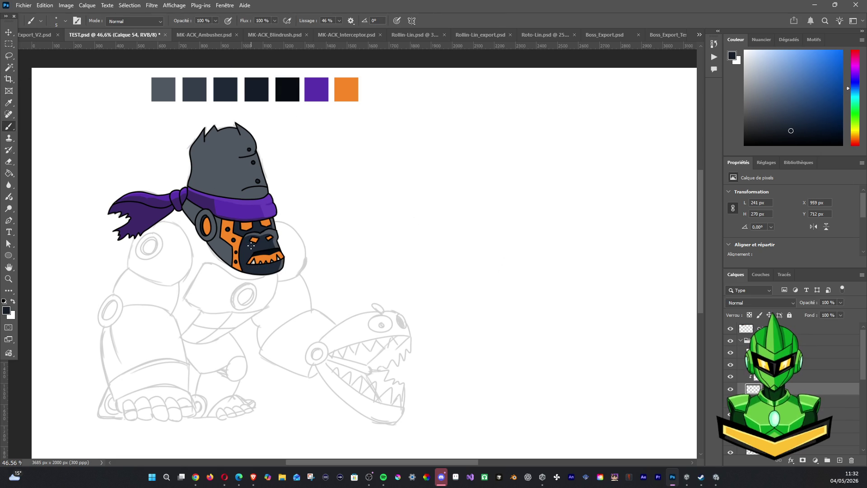
pyautogui.click(9, 67)
pyautogui.click(244, 251)
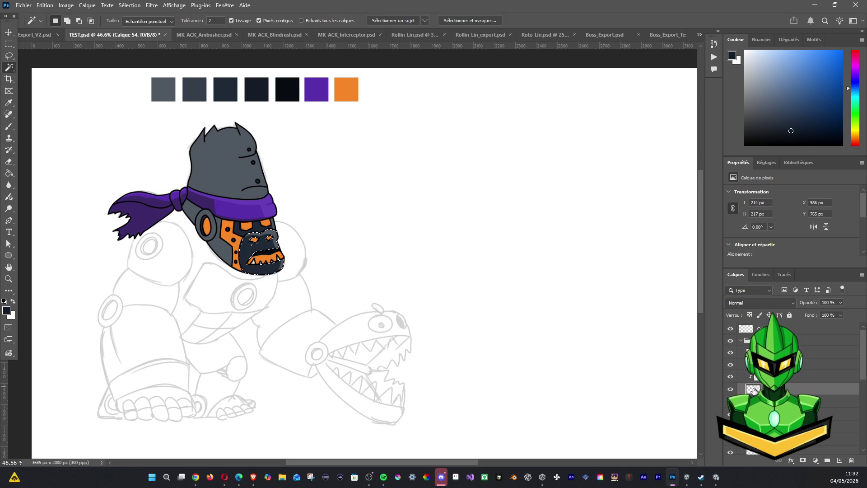
pyautogui.keyDown('shift'); pyautogui.click(237, 231); pyautogui.keyUp('shift')
# Expand the selection by 2 px, pick the grey swatch and fill the muzzle area with it
pyautogui.hotkey('shift', 'F6')
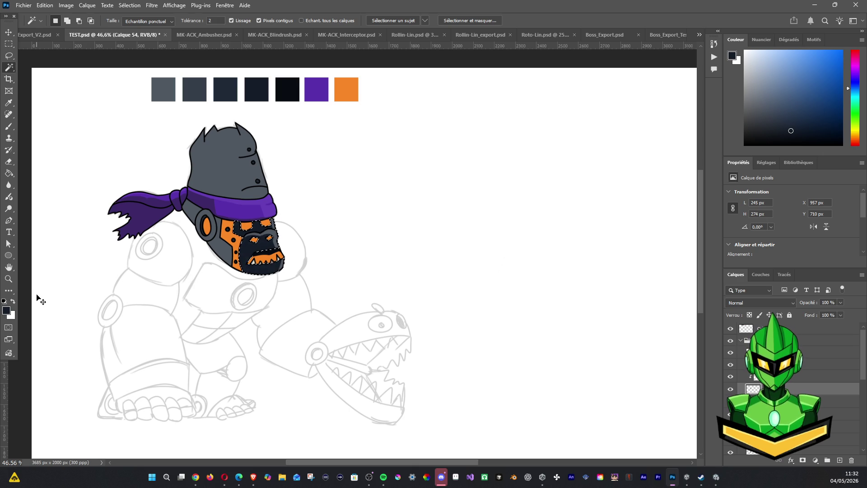
pyautogui.press('b')
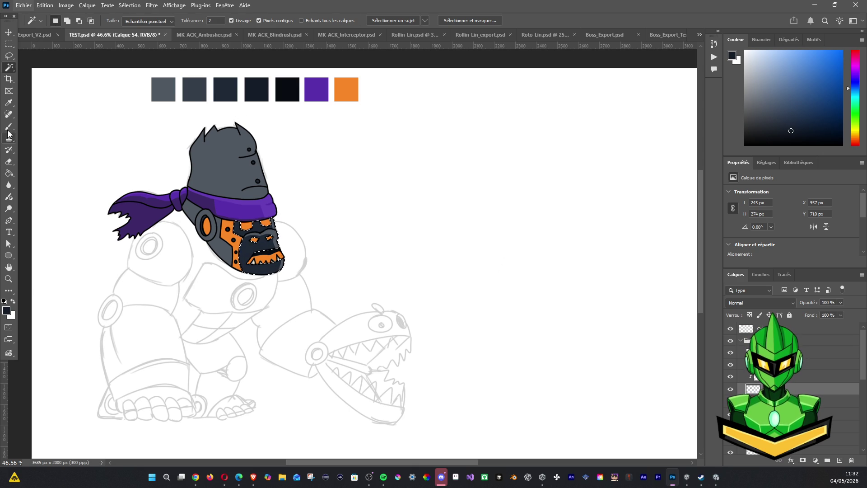
pyautogui.keyDown('alt'); pyautogui.click(219, 89); pyautogui.keyUp('alt')
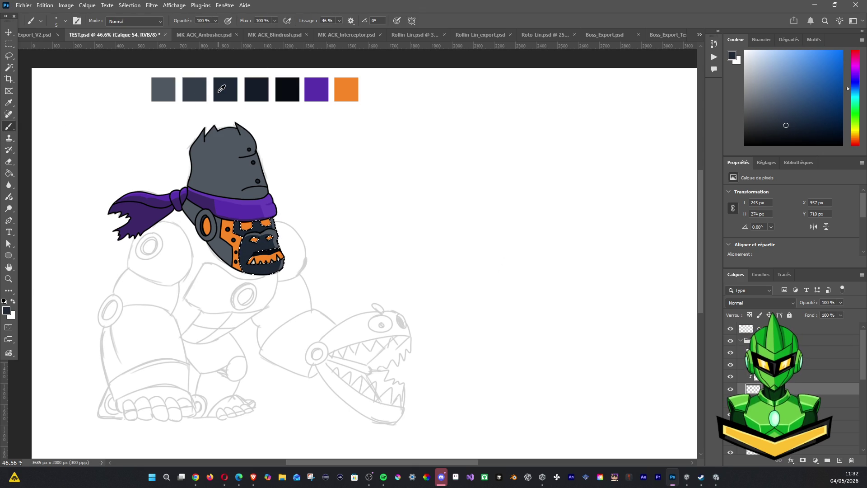
pyautogui.hotkey('ctrl', 'z')
pyautogui.keyDown('alt'); pyautogui.click(194, 88); pyautogui.keyUp('alt')
pyautogui.hotkey('ctrl', 'shift', 'z')
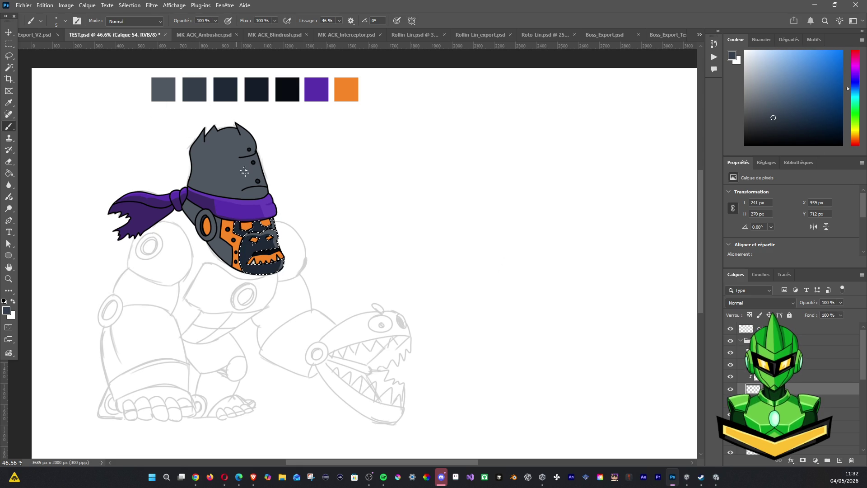
pyautogui.hotkey('alt', 'BackSpace')
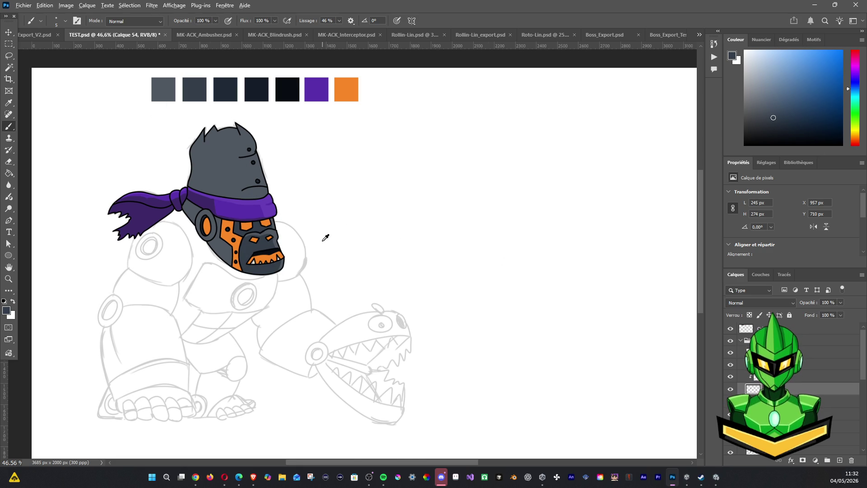
pyautogui.scroll(2, 325, 237)
pyautogui.scroll(-2, 325, 237)
pyautogui.scroll(2, 325, 237)
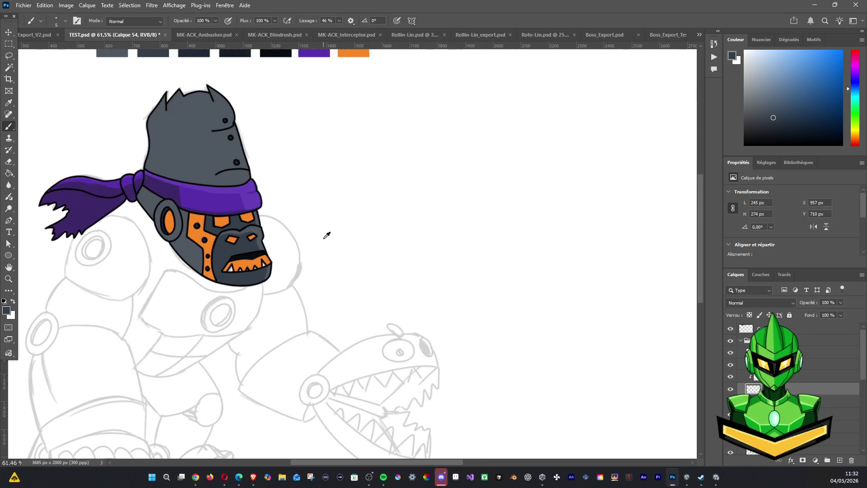
pyautogui.scroll(2, 325, 236)
# Select the layer above and sample a dark colour from the swatch row for the Brush
pyautogui.click(754, 378)
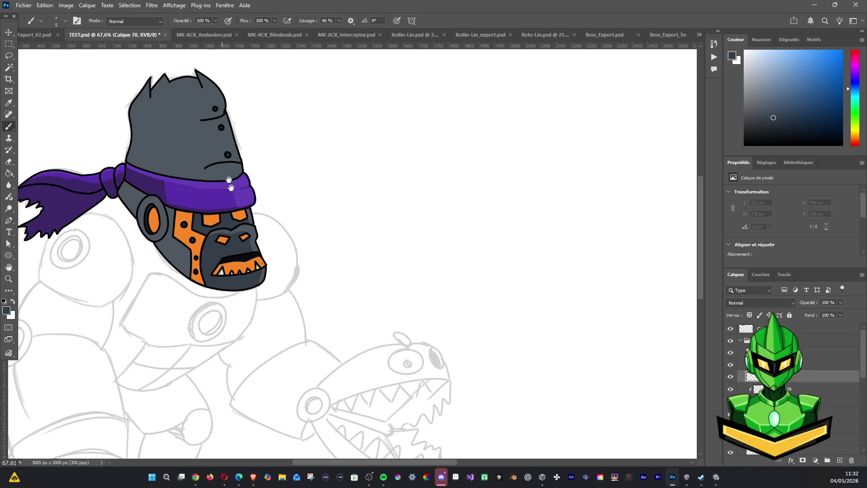
pyautogui.moveTo(231, 183); pyautogui.dragTo(253, 298)
pyautogui.keyDown('alt'); pyautogui.click(211, 133); pyautogui.keyUp('alt')
pyautogui.click(8, 127)
# Paint dark shading strokes on the face and over the orange panel beside the eyes
pyautogui.moveTo(244, 332); pyautogui.dragTo(222, 332)
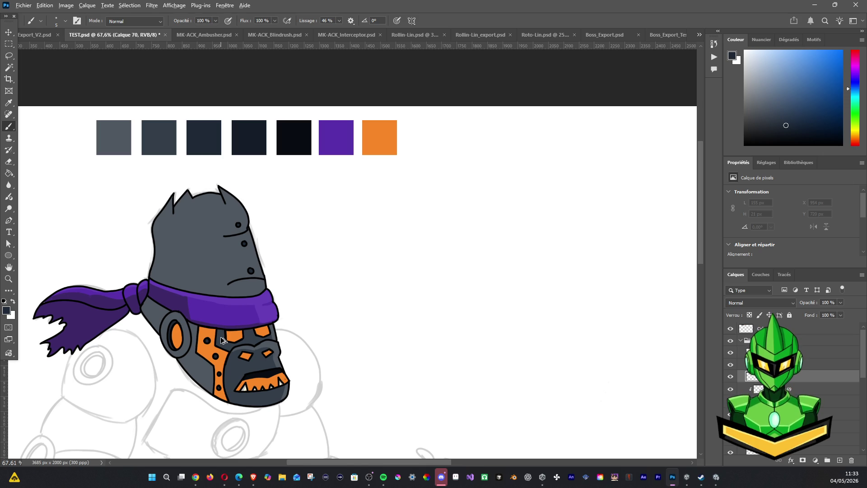
pyautogui.moveTo(223, 340); pyautogui.dragTo(218, 334)
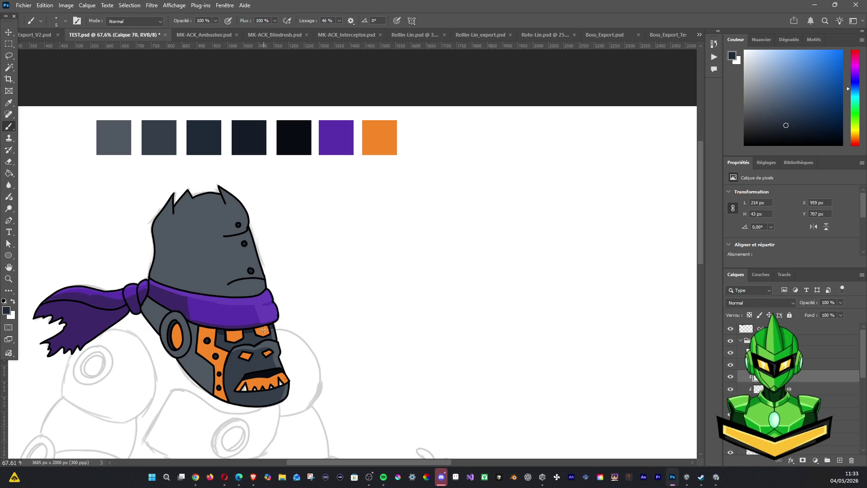
pyautogui.moveTo(221, 331)
pyautogui.mouseDown()
pyautogui.moveTo(234, 327)
pyautogui.moveTo(243, 343)
pyautogui.mouseUp()
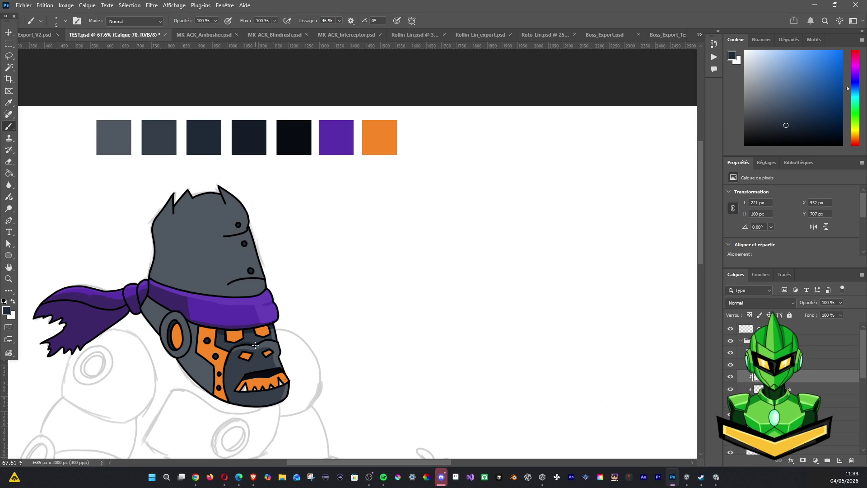
pyautogui.moveTo(265, 339); pyautogui.dragTo(282, 342)
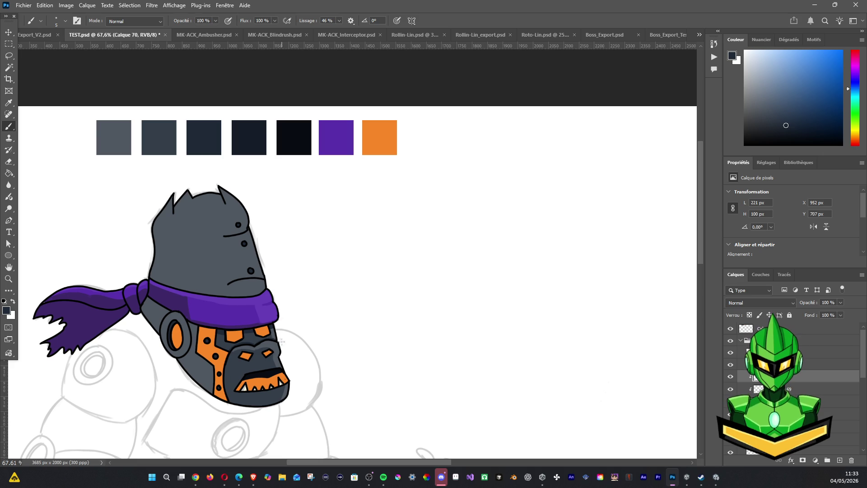